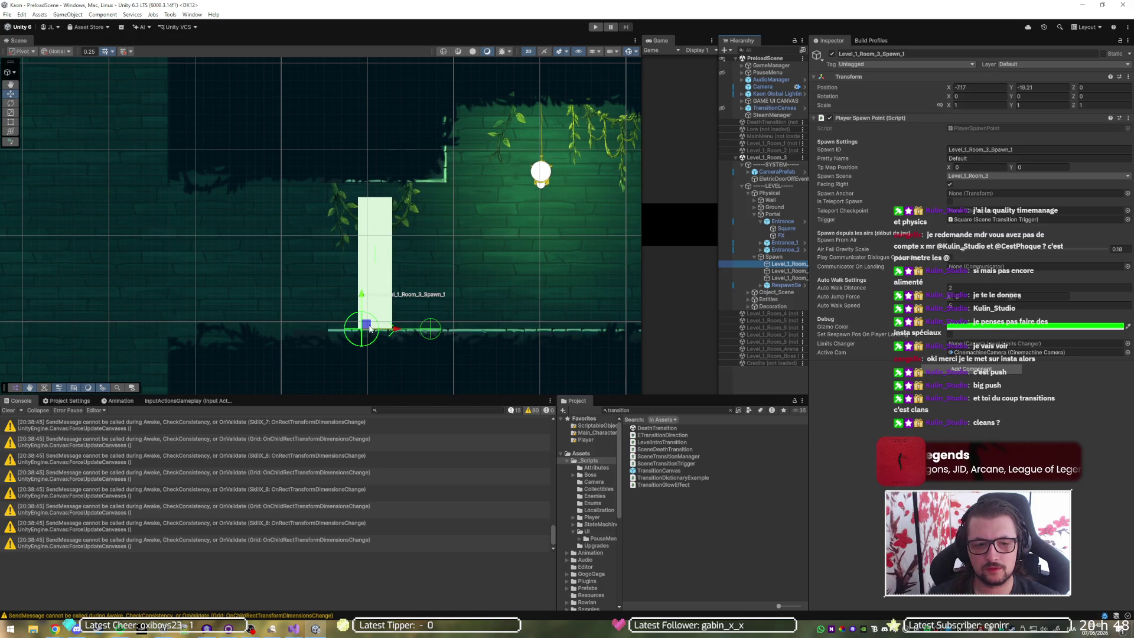
Step: Move Level_1_Room_3_Spawn_1 right to about X -6.78 and save the Level_1_Room_3 scene
drag(372, 328, 410, 331)
key(ctrl+s)
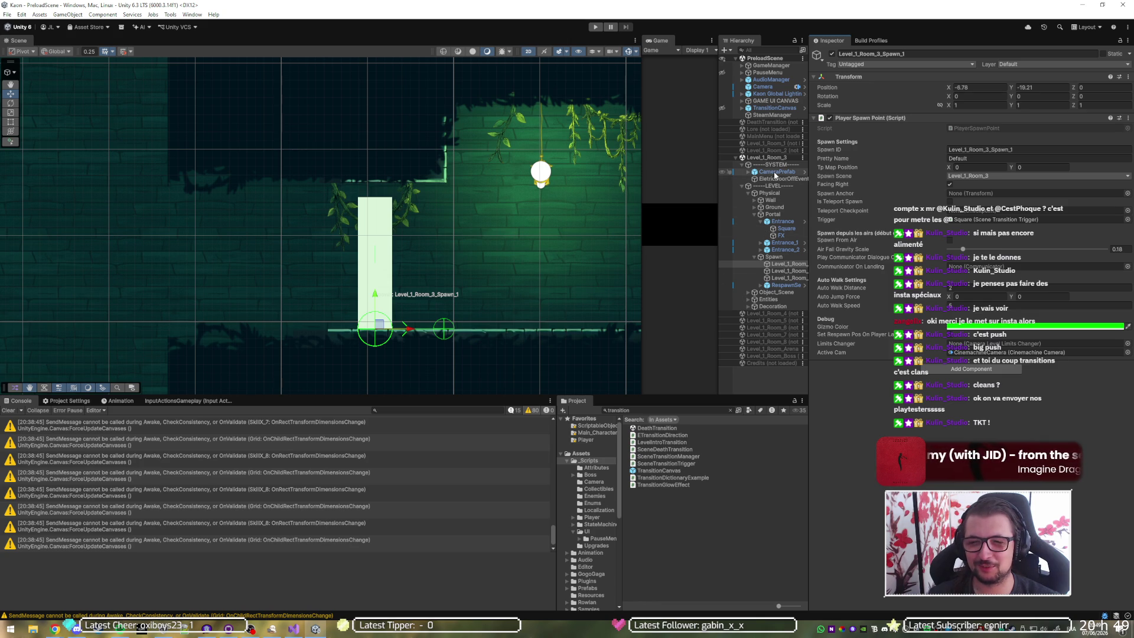
Step: Reset the position of Entrance_1's Square and FX children to 0 so they centre on the portal
click(777, 243)
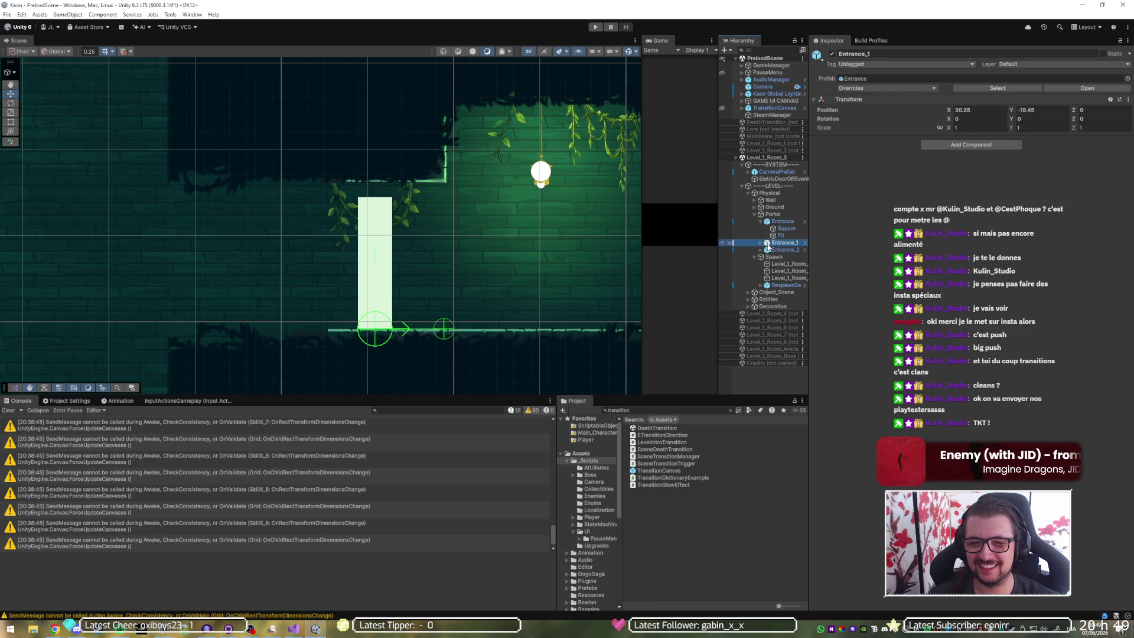
double_click(766, 244)
click(761, 243)
scroll(380, 279, down, 3)
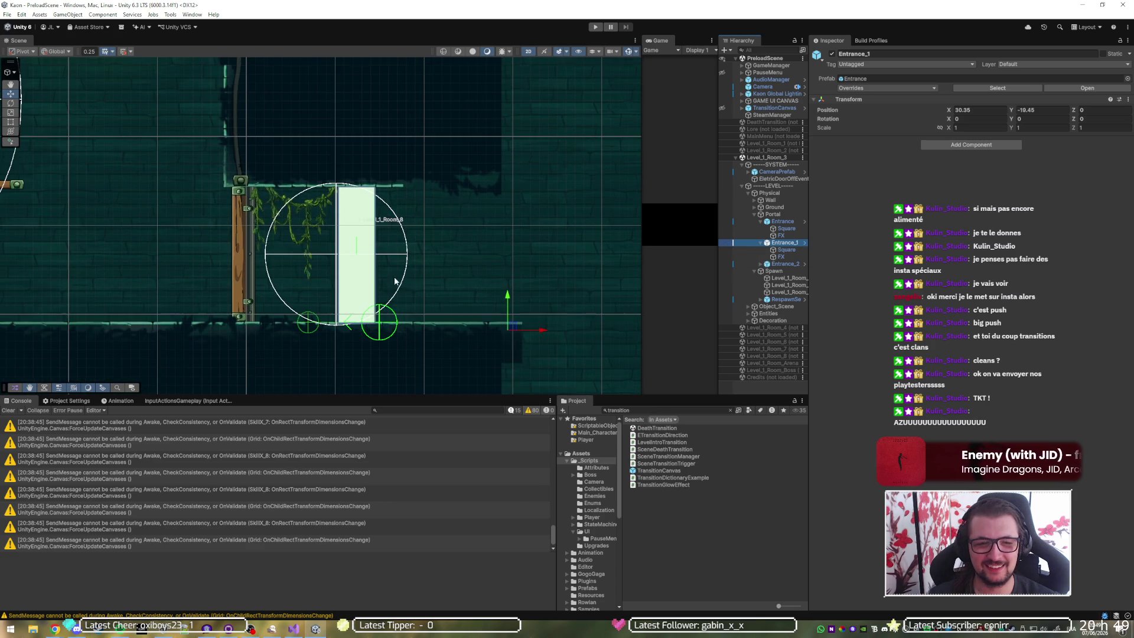
click(970, 110)
ctrl+click(786, 249)
click(1002, 86)
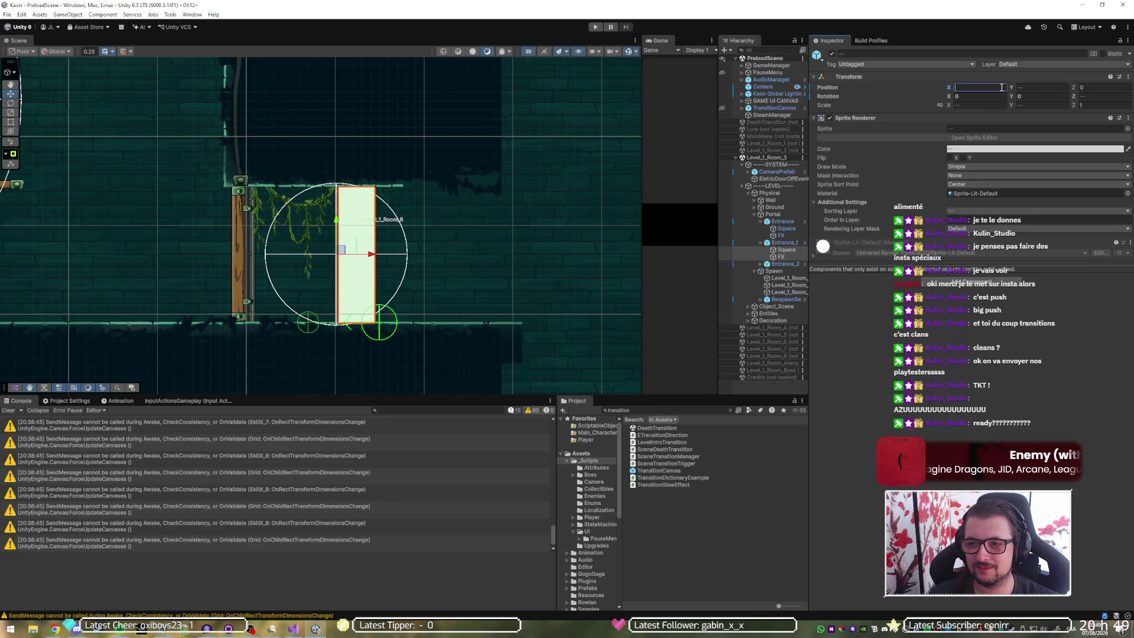
text(0)
key(Tab)
text(0)
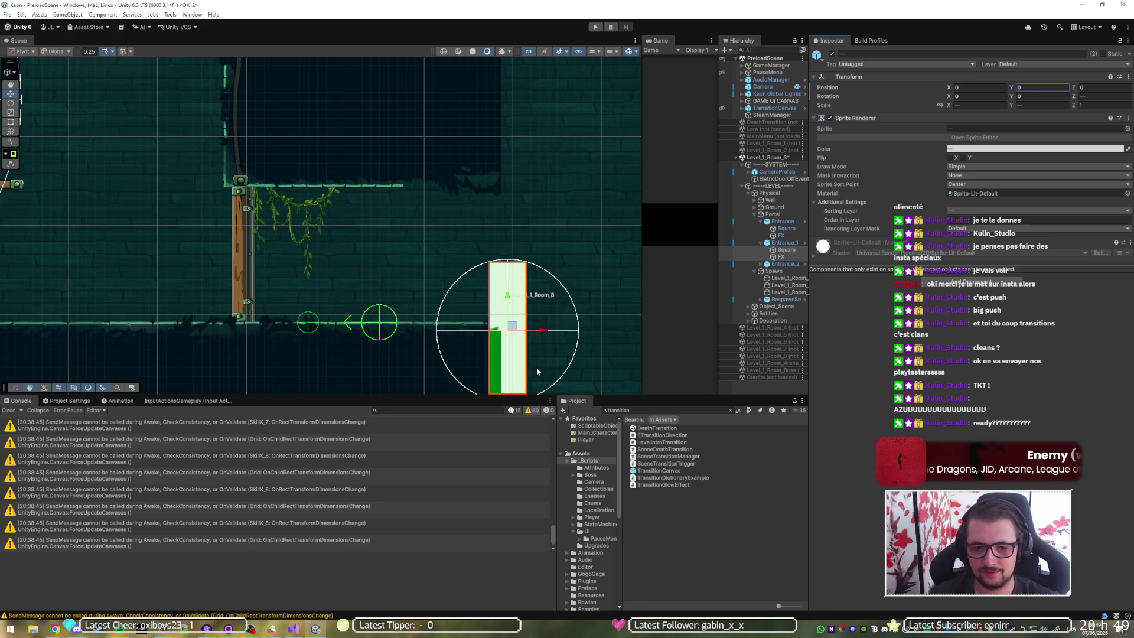
click(778, 172)
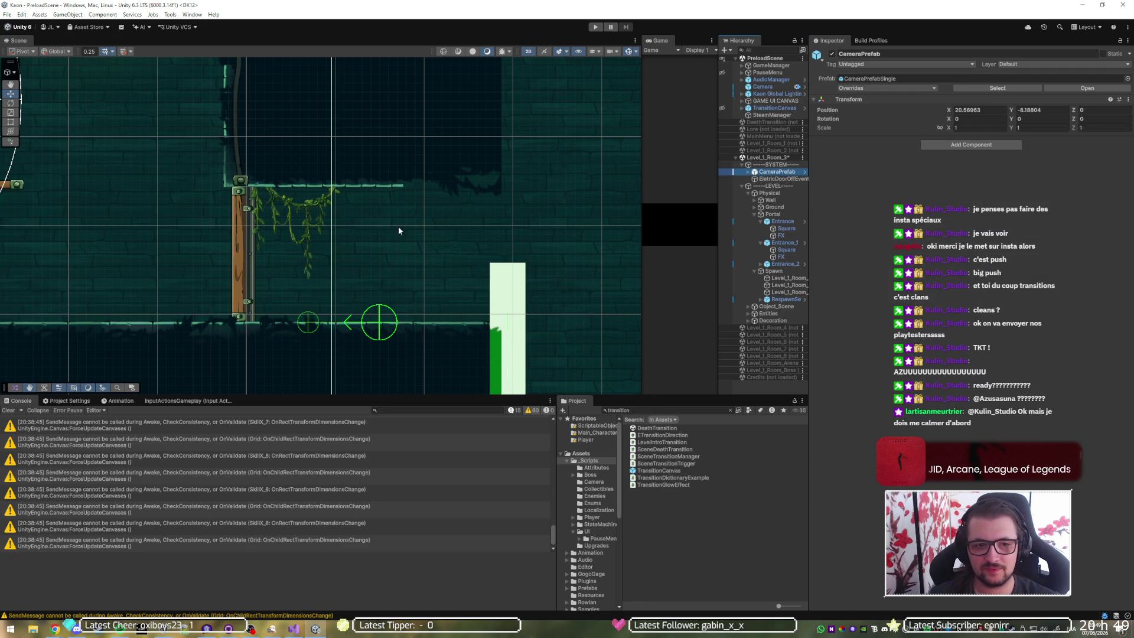
Step: Drag Entrance_1 up and left toward the room's wall
scroll(323, 183, up, 5)
scroll(525, 298, down, 2)
mouse_move(445, 302)
mouse_down()
mouse_move(258, 177)
mouse_move(236, 179)
mouse_up()
scroll(296, 234, down, 1)
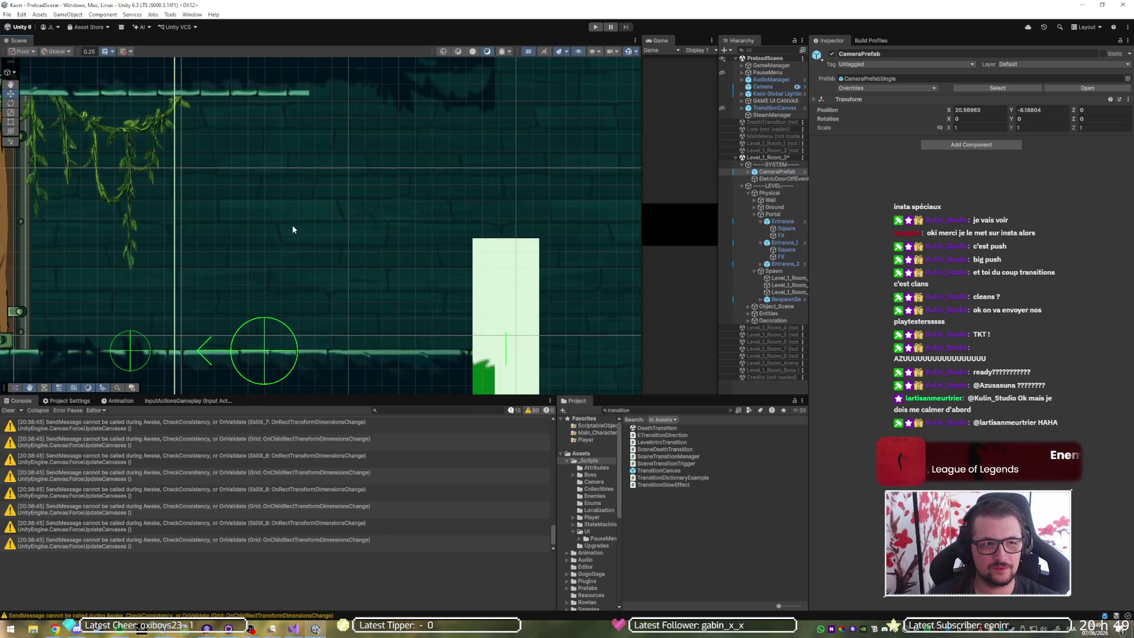
scroll(417, 301, down, 5)
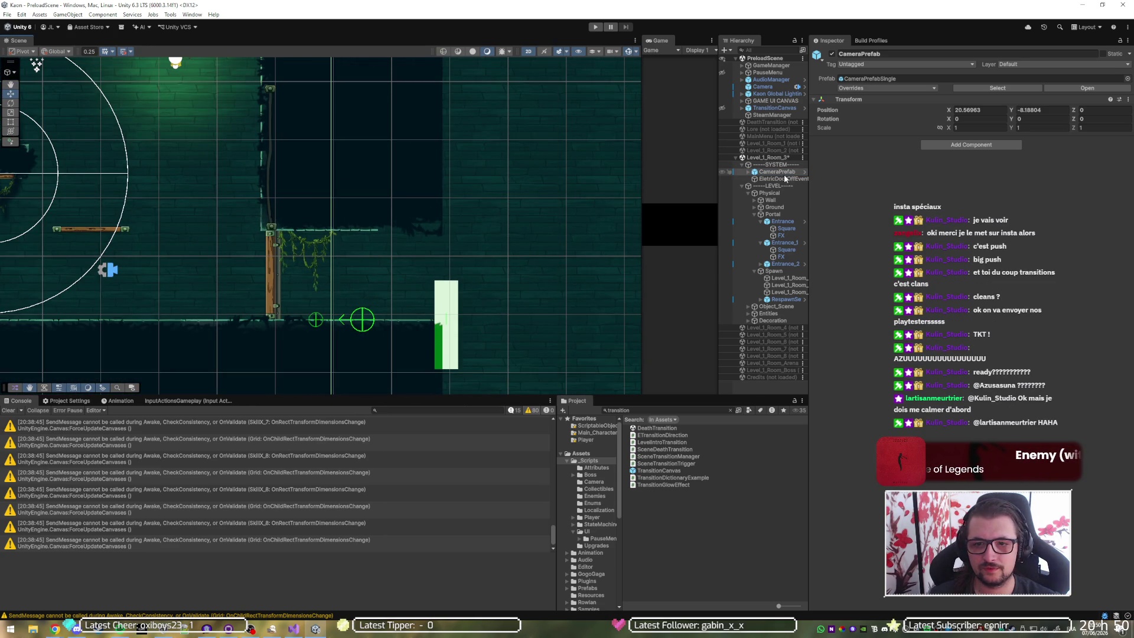
click(781, 222)
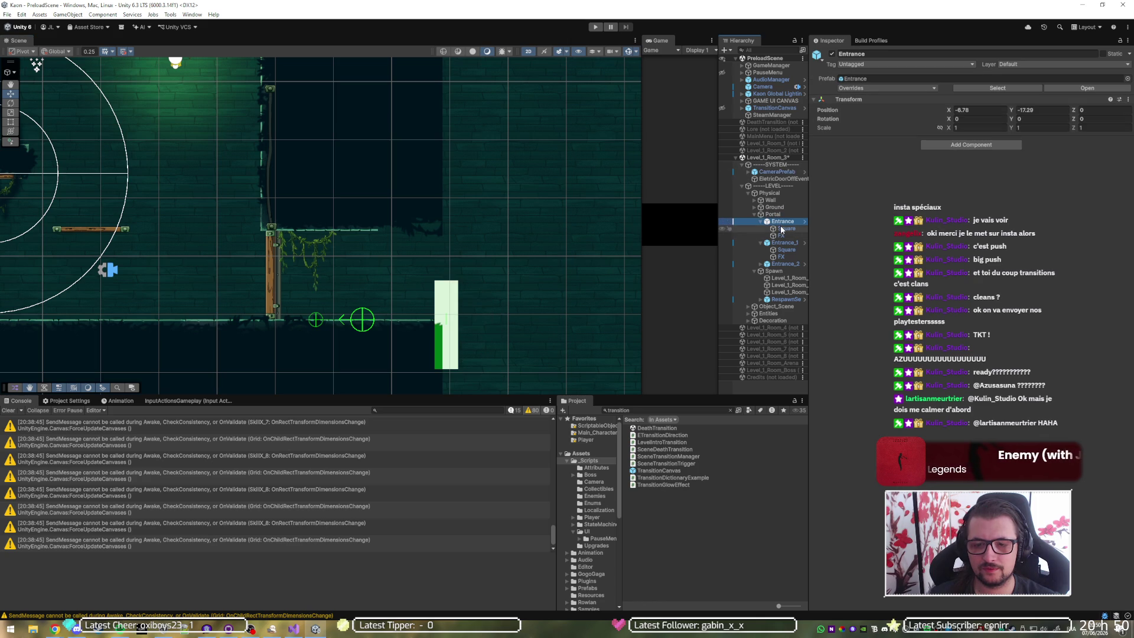
click(783, 242)
drag(451, 322, 355, 270)
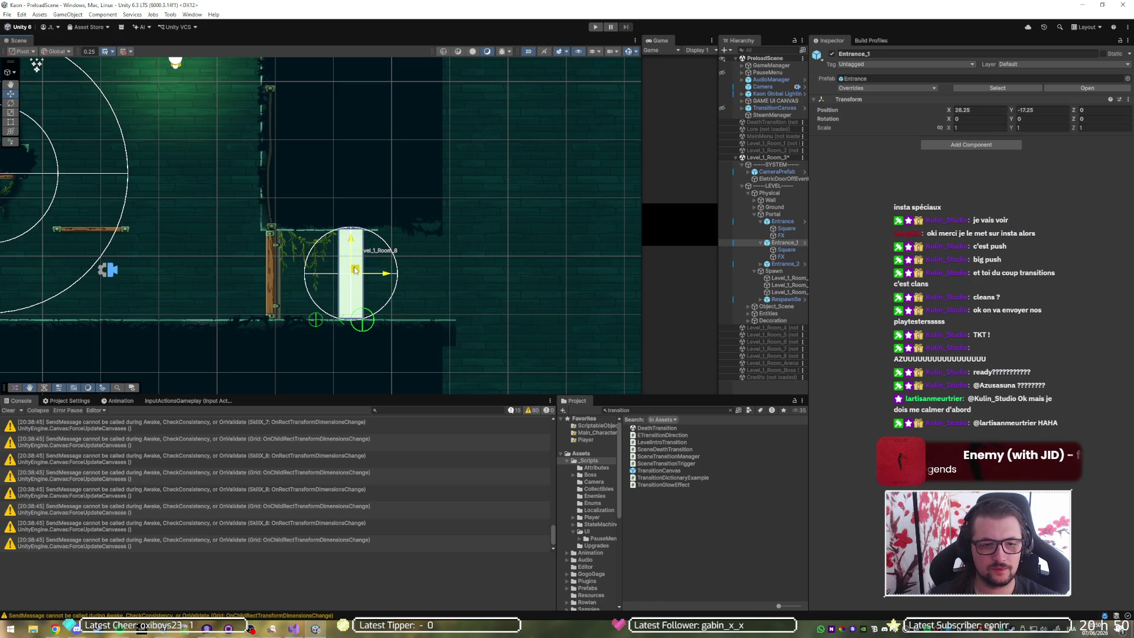
scroll(342, 273, up, 5)
drag(376, 276, 359, 276)
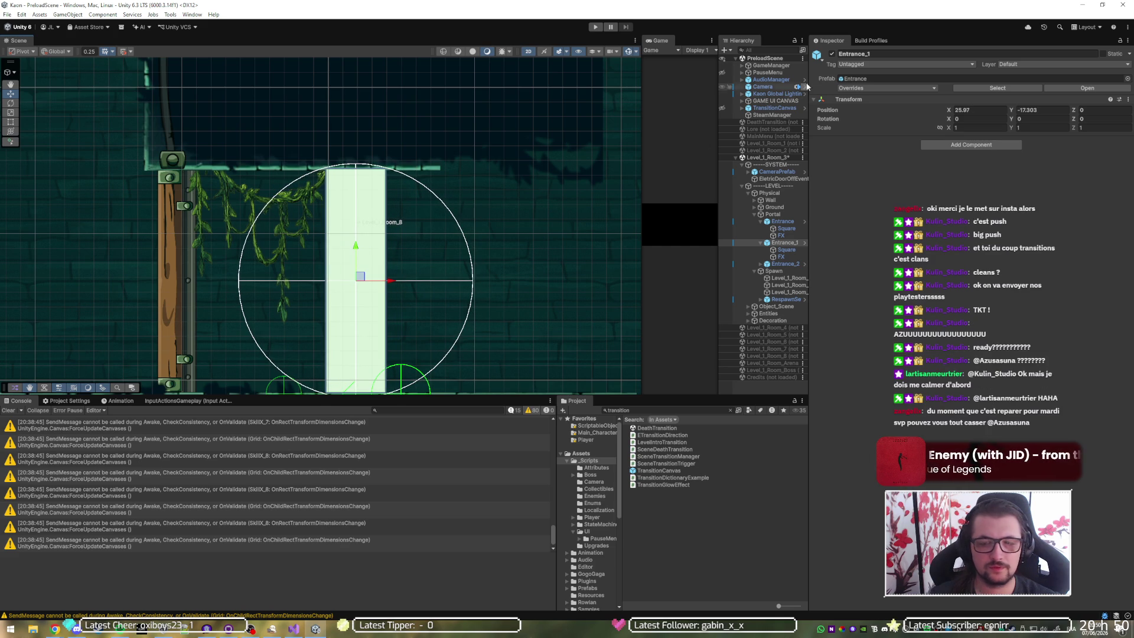
Step: Nudge Entrance_1 slightly left so it settles at about (25.93, -17.30)
click(771, 172)
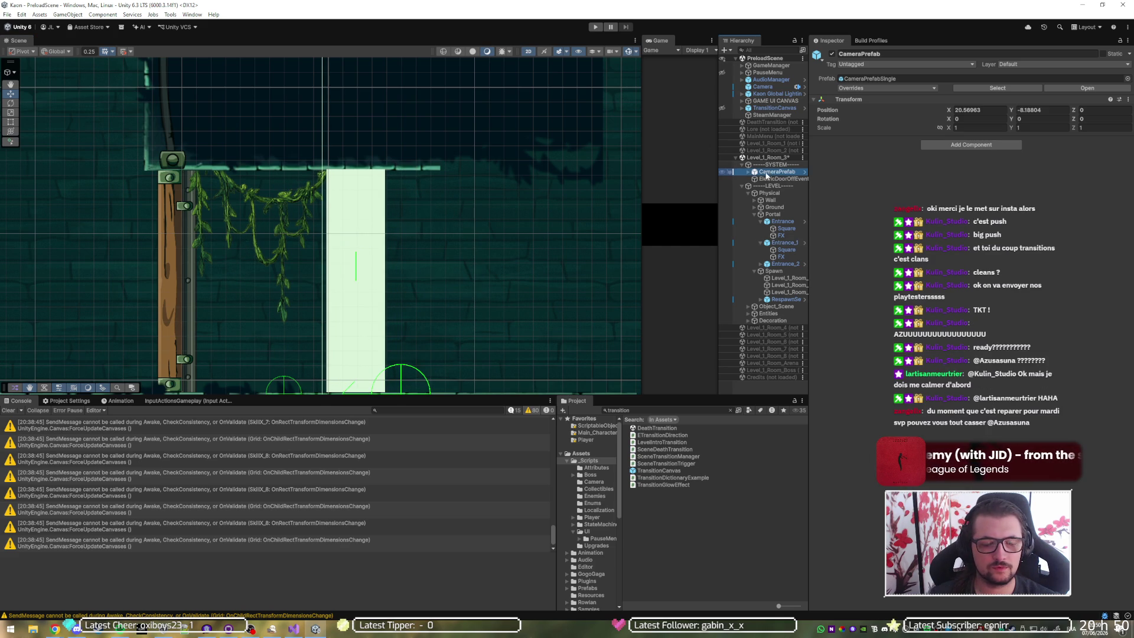
click(783, 221)
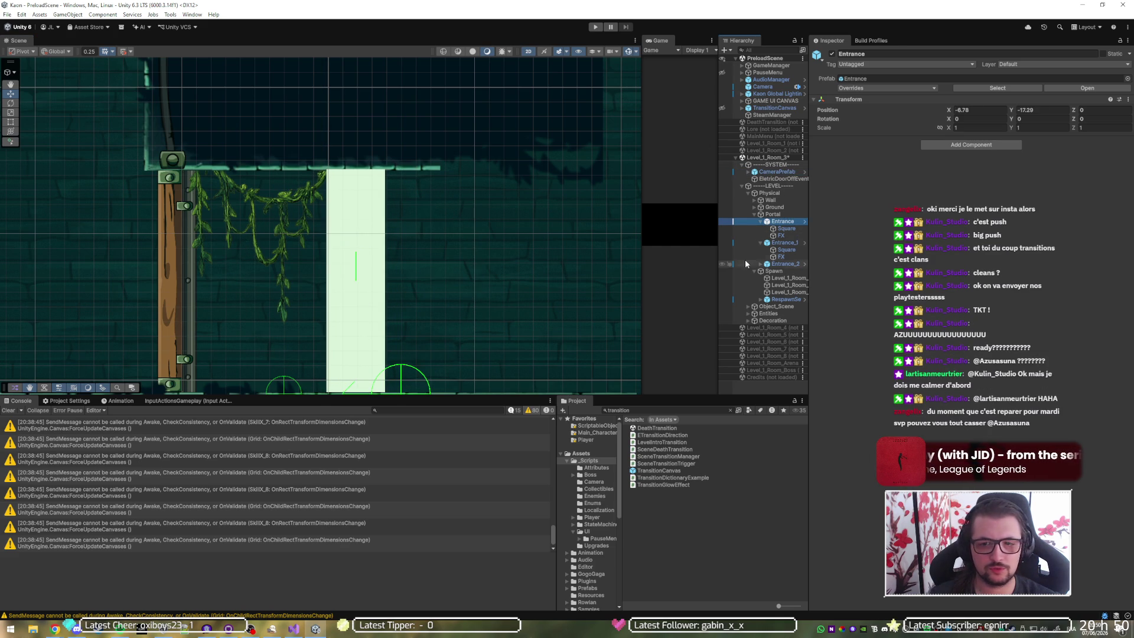
click(768, 243)
drag(393, 283, 390, 283)
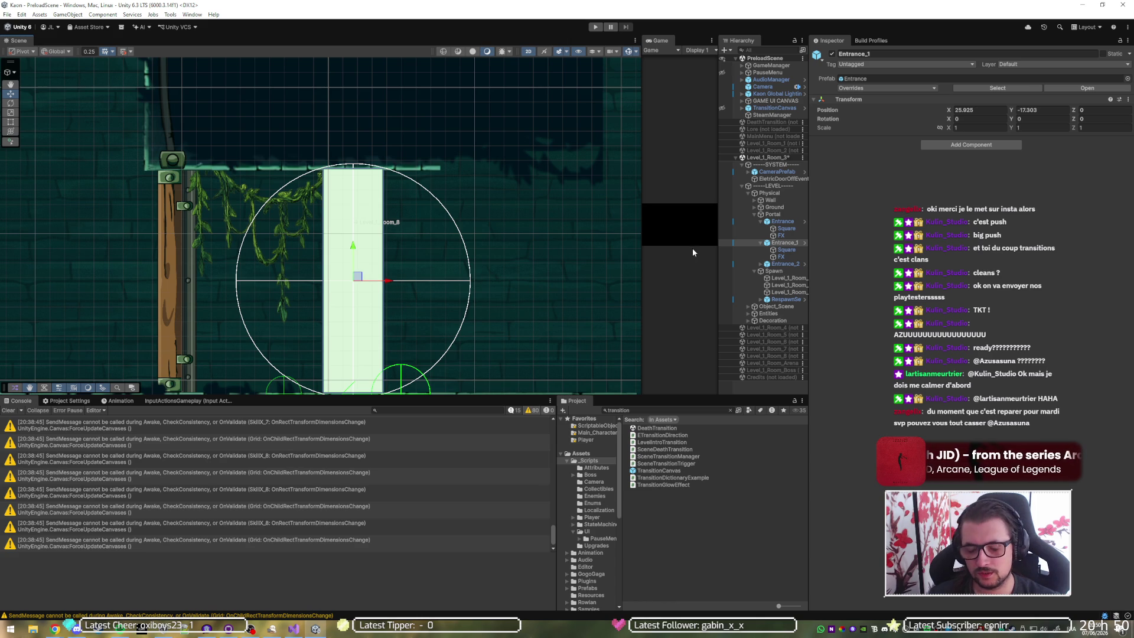
click(777, 171)
scroll(304, 228, up, 2)
scroll(304, 228, down, 2)
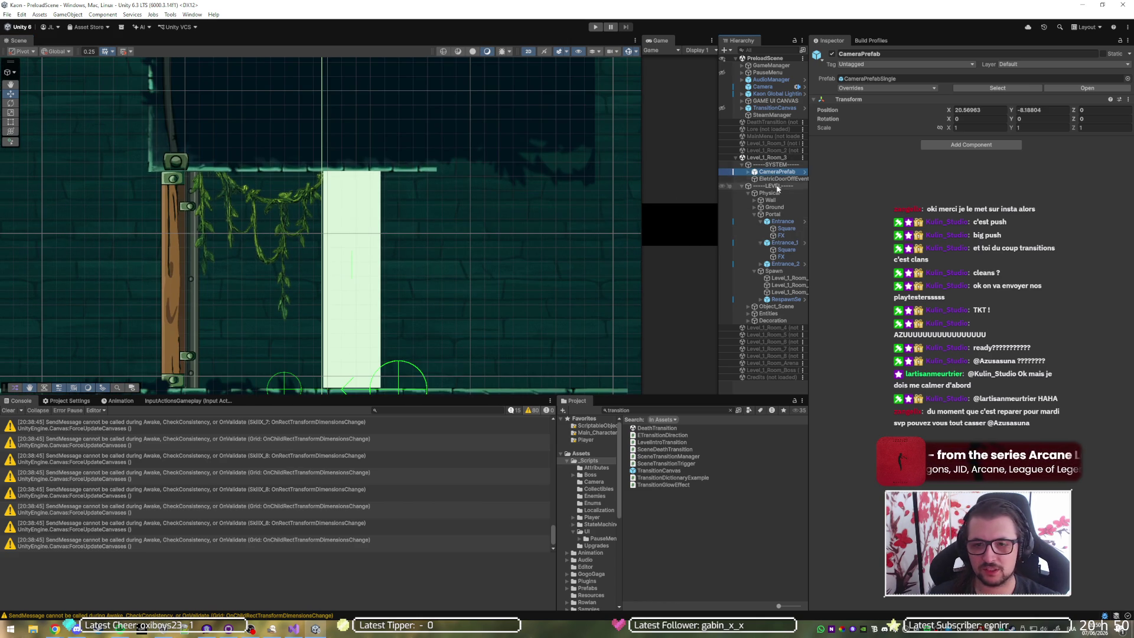
click(785, 293)
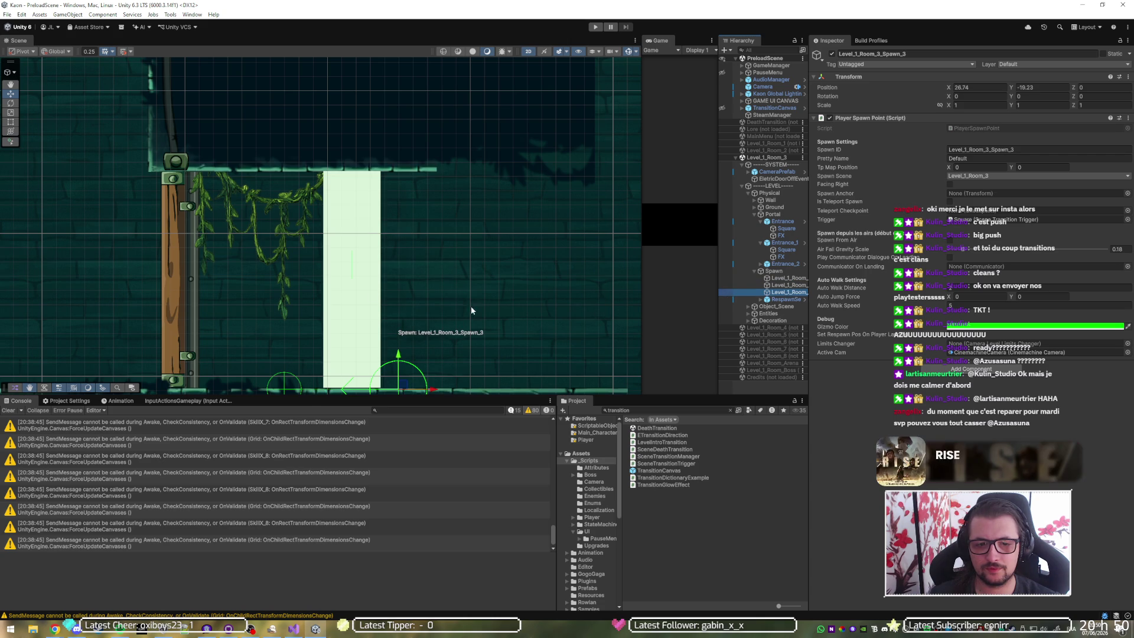
Step: Move Level_1_Room_3_Spawn_3 to X 25.918, save the scene, and frame the Entrance_2 portal
key(f)
drag(504, 322, 457, 322)
key(ctrl+s)
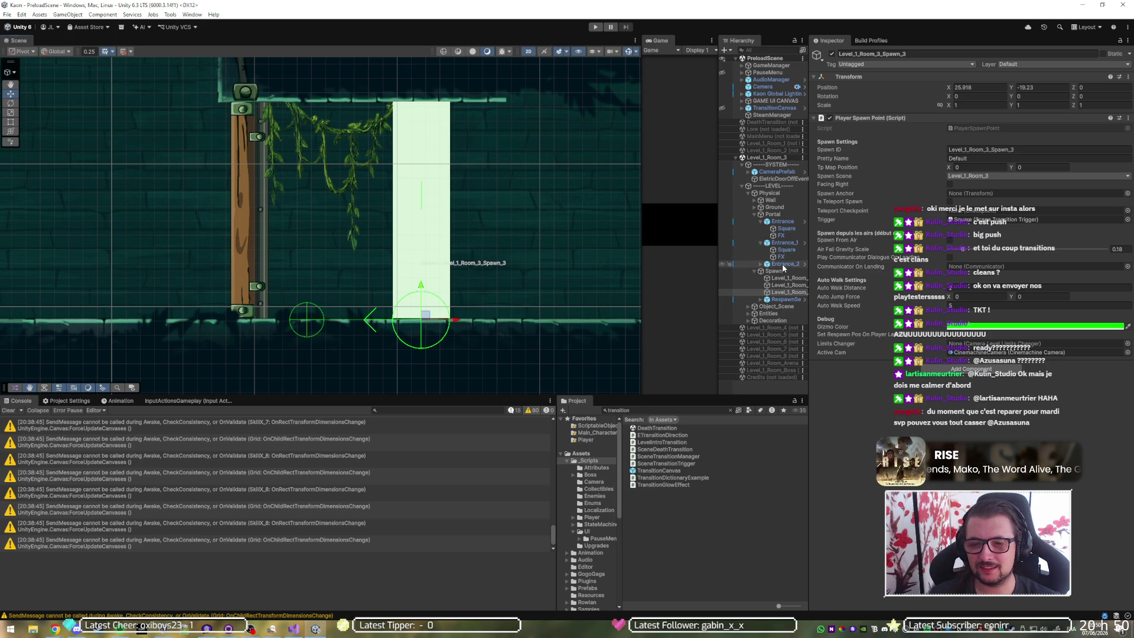
double_click(784, 264)
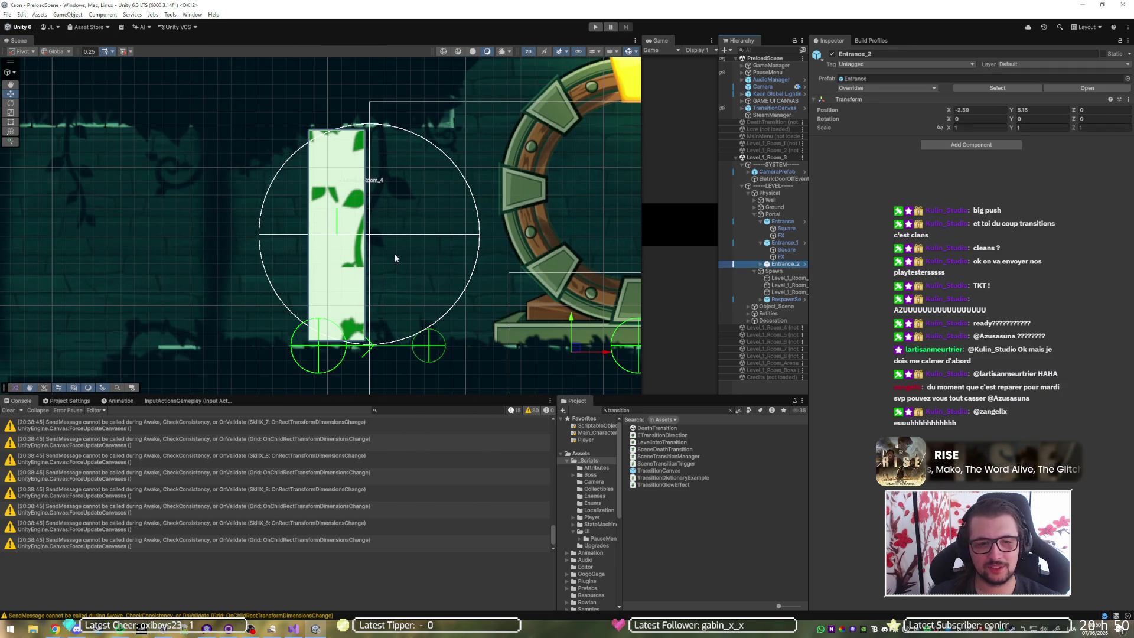
Step: Set Entrance_2's Square and FX positions to X 0, Y 0 and drag them beside the pillar
click(761, 264)
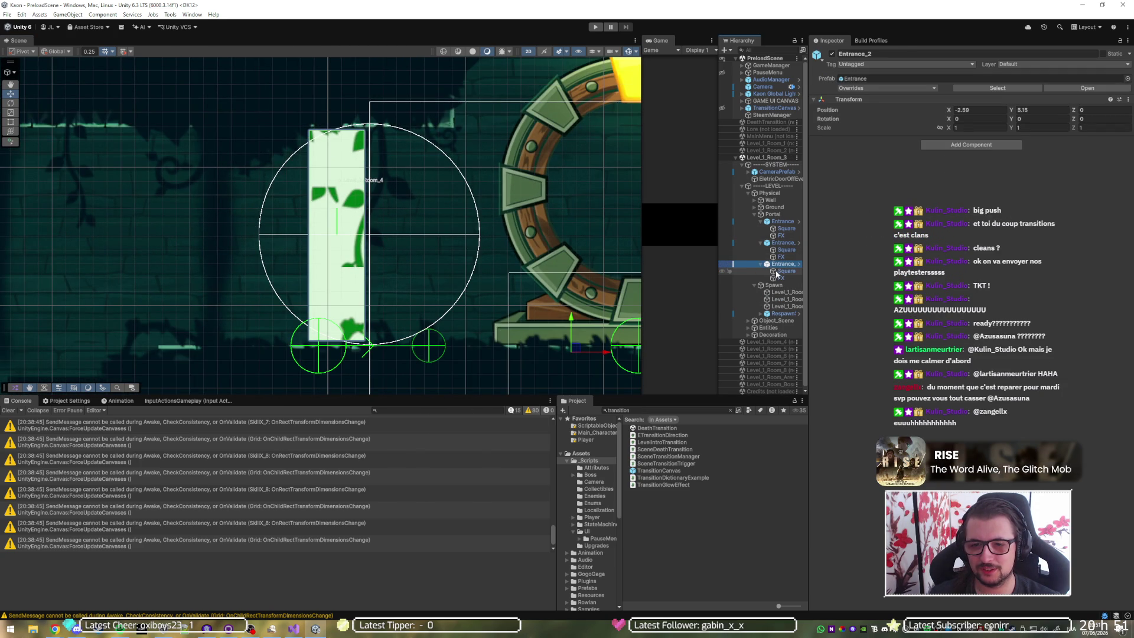
ctrl+click(781, 271)
click(987, 86)
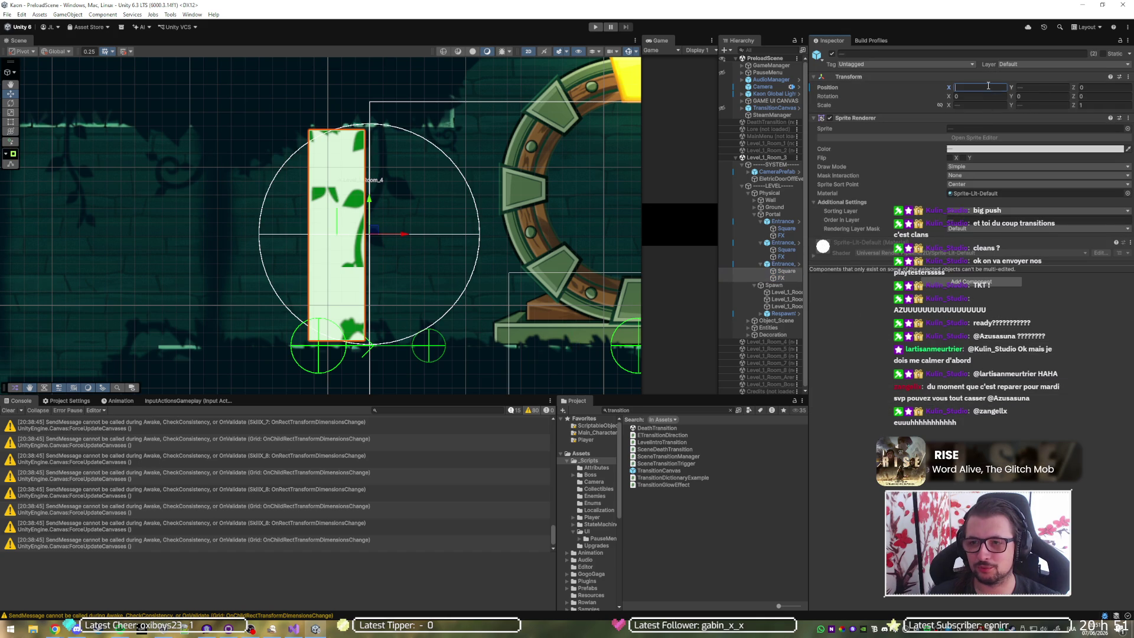
text(0)
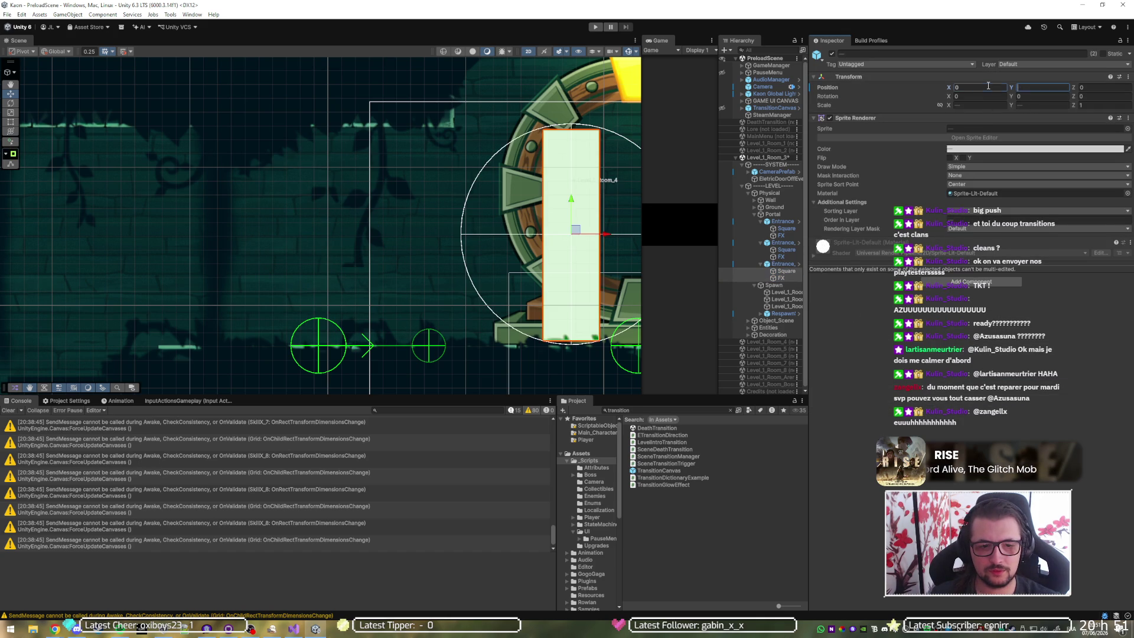
key(Tab)
text(0)
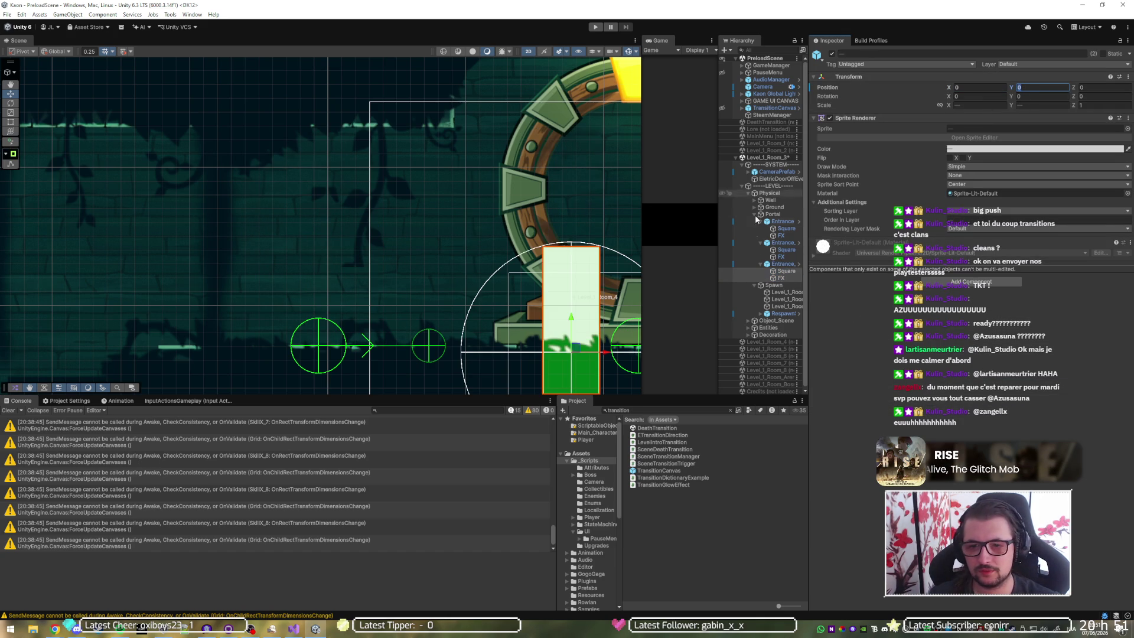
mouse_move(577, 349)
mouse_down()
mouse_move(356, 242)
mouse_move(319, 240)
mouse_up()
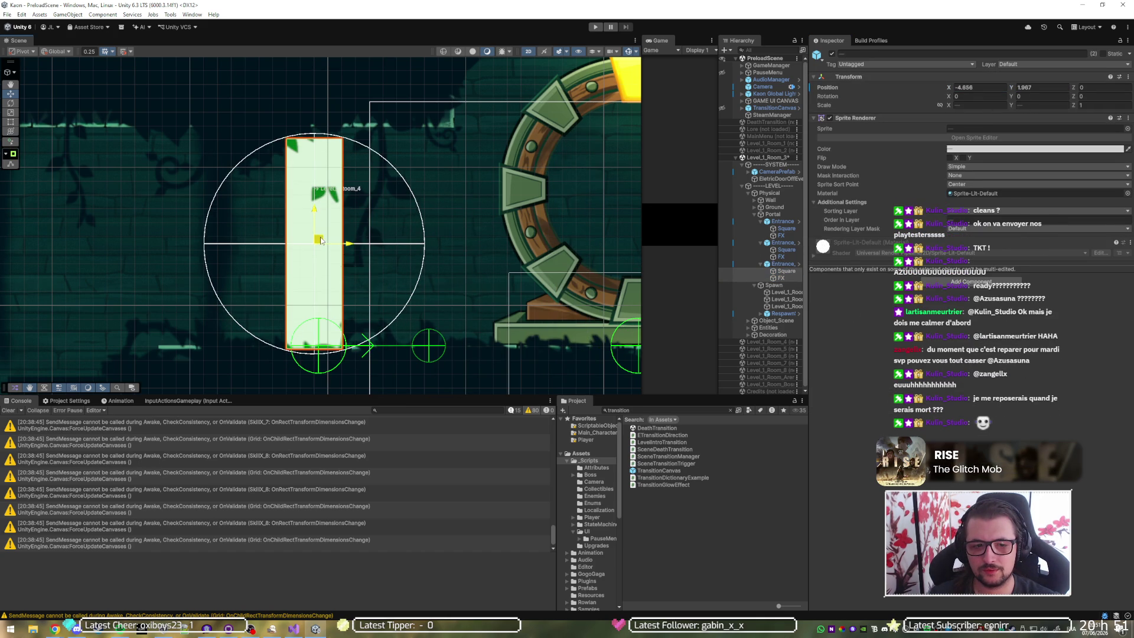
click(776, 171)
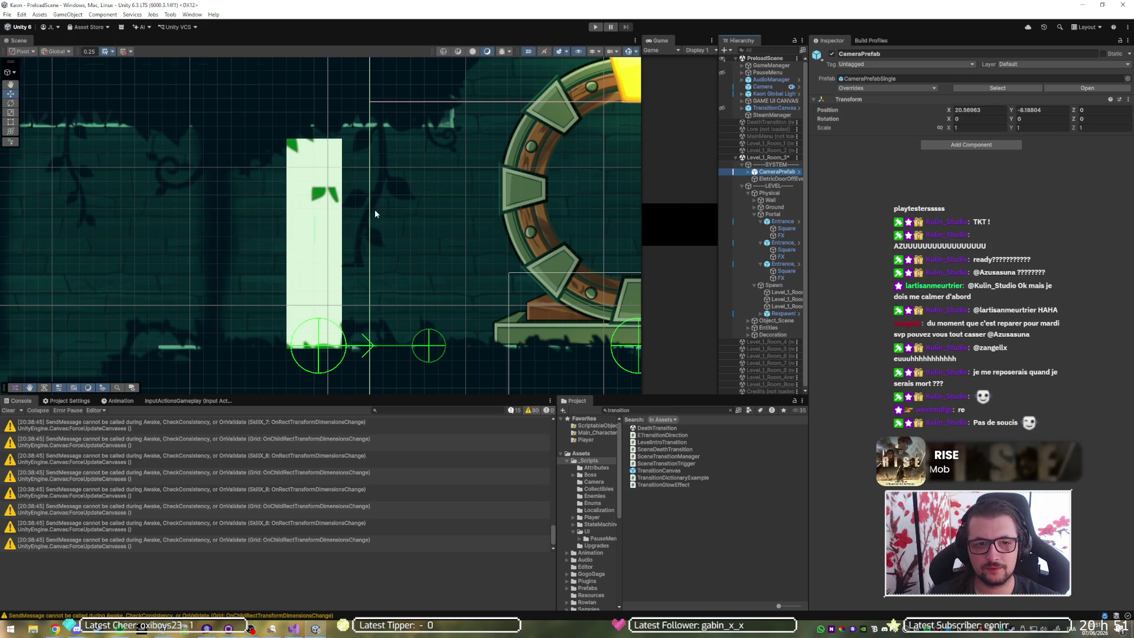
Step: Reselect Entrance_2's Square and FX, zero their X again, and move them up-left
scroll(372, 217, up, 2)
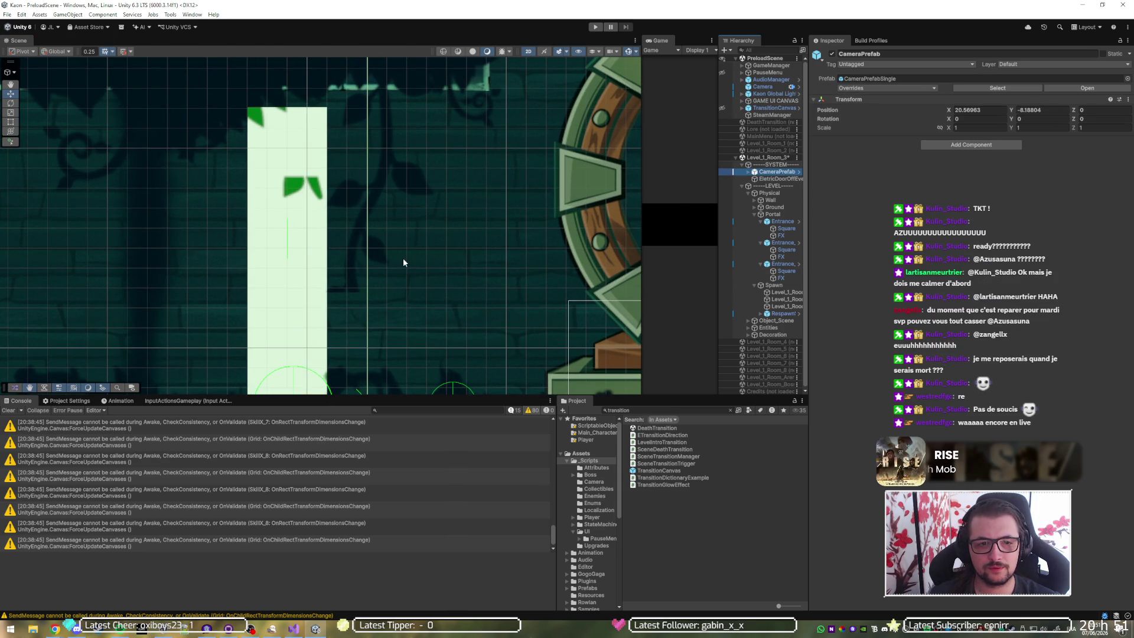
mouse_move(372, 268)
mouse_down()
mouse_move(373, 211)
mouse_move(380, 225)
mouse_up()
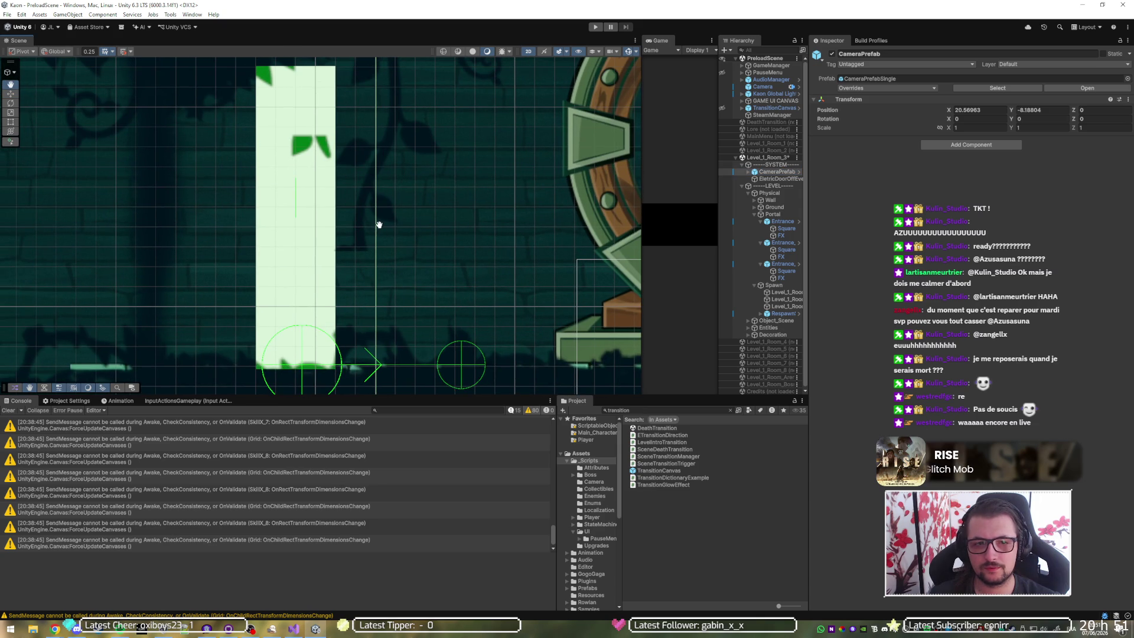
click(783, 265)
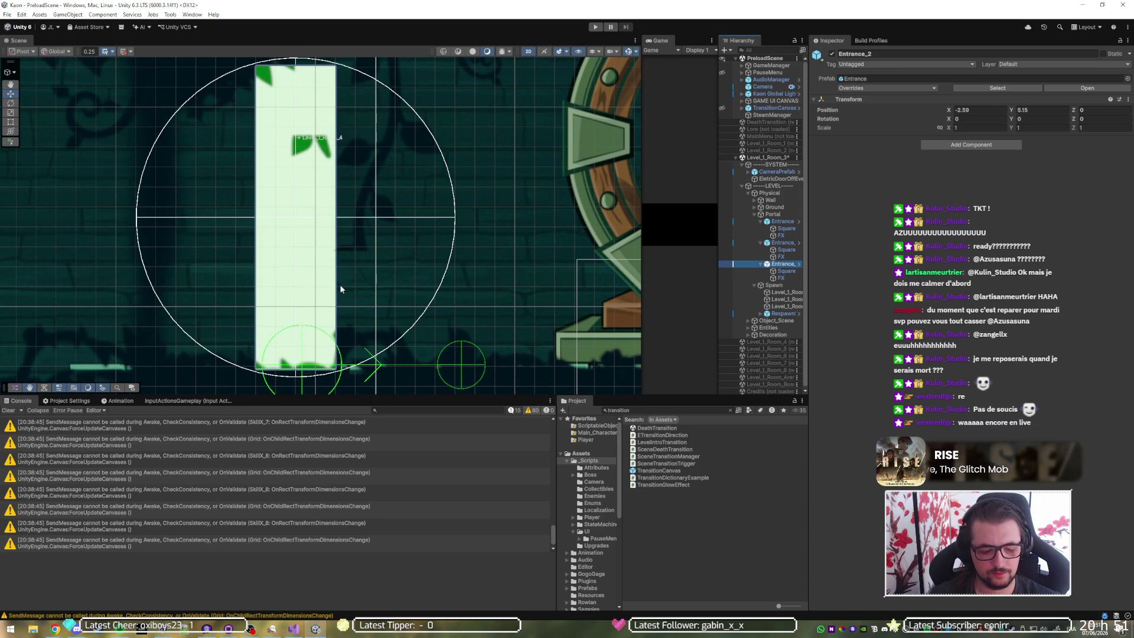
scroll(339, 285, down, 5)
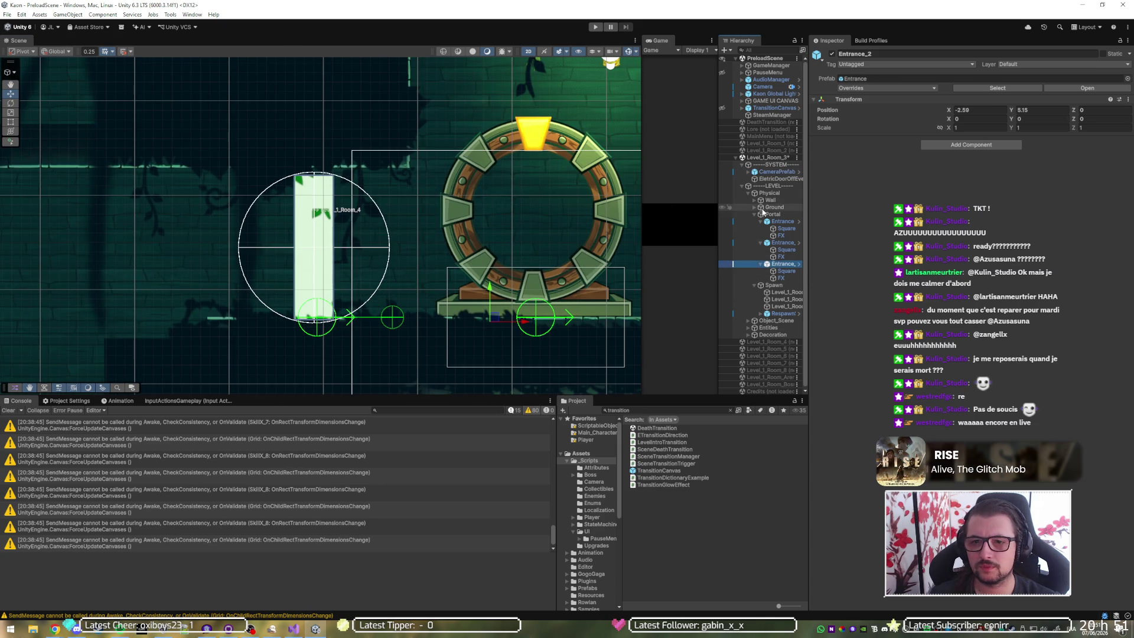
click(784, 273)
ctrl+click(781, 277)
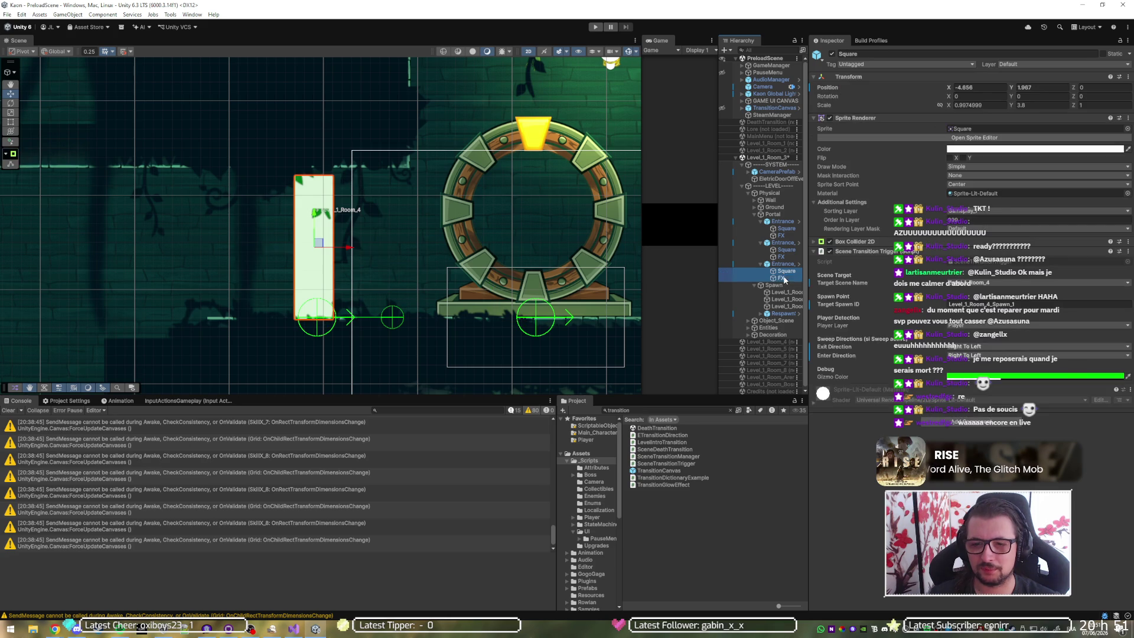
click(978, 87)
text(0)
key(Tab)
text(0)
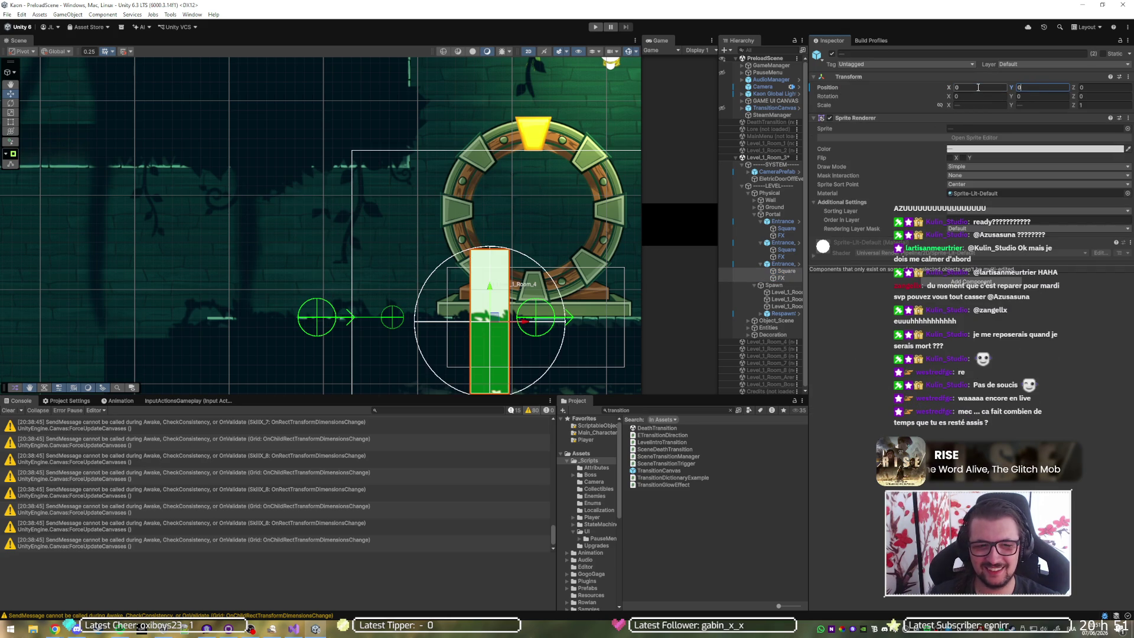
drag(495, 323, 317, 241)
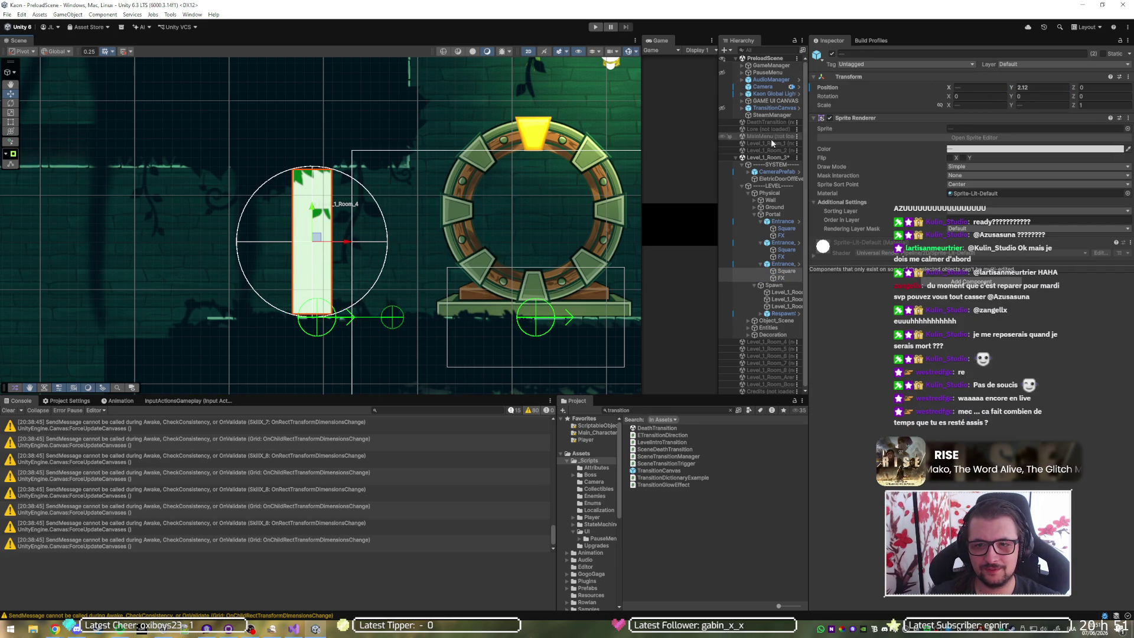
click(773, 175)
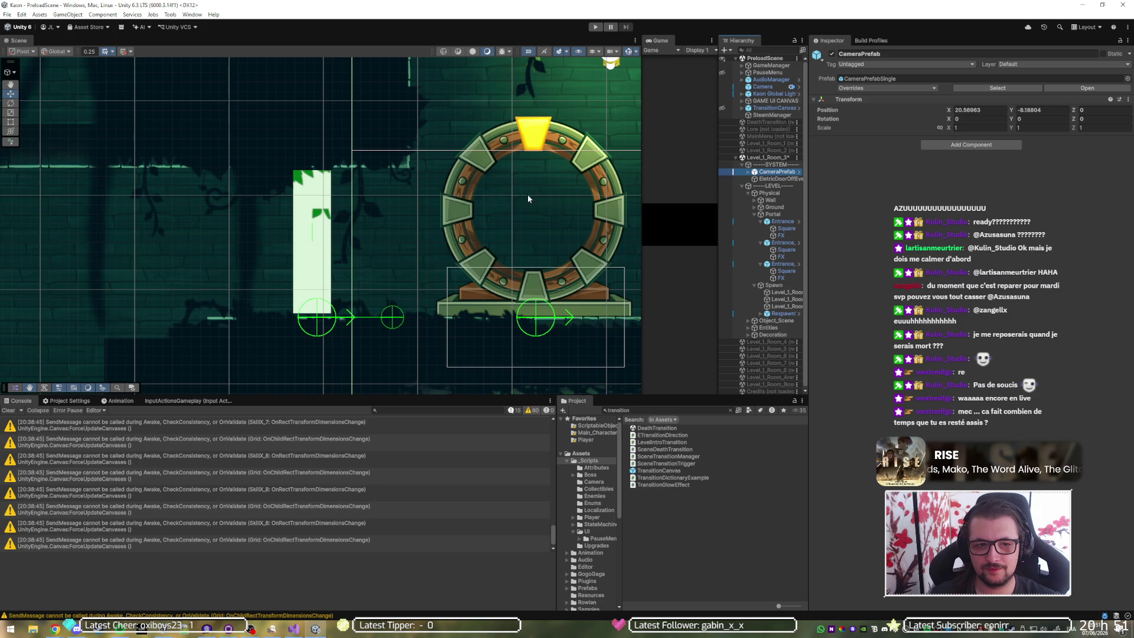
Step: Zero both X and Y of Entrance_2's Square and FX children once more
scroll(332, 235, up, 3)
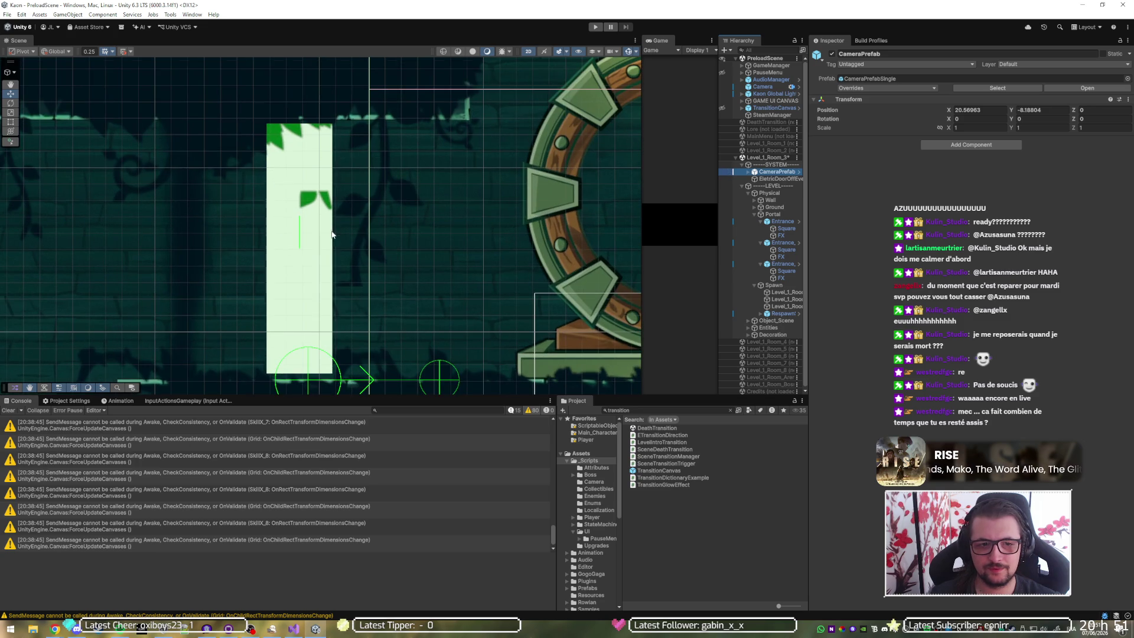
click(784, 266)
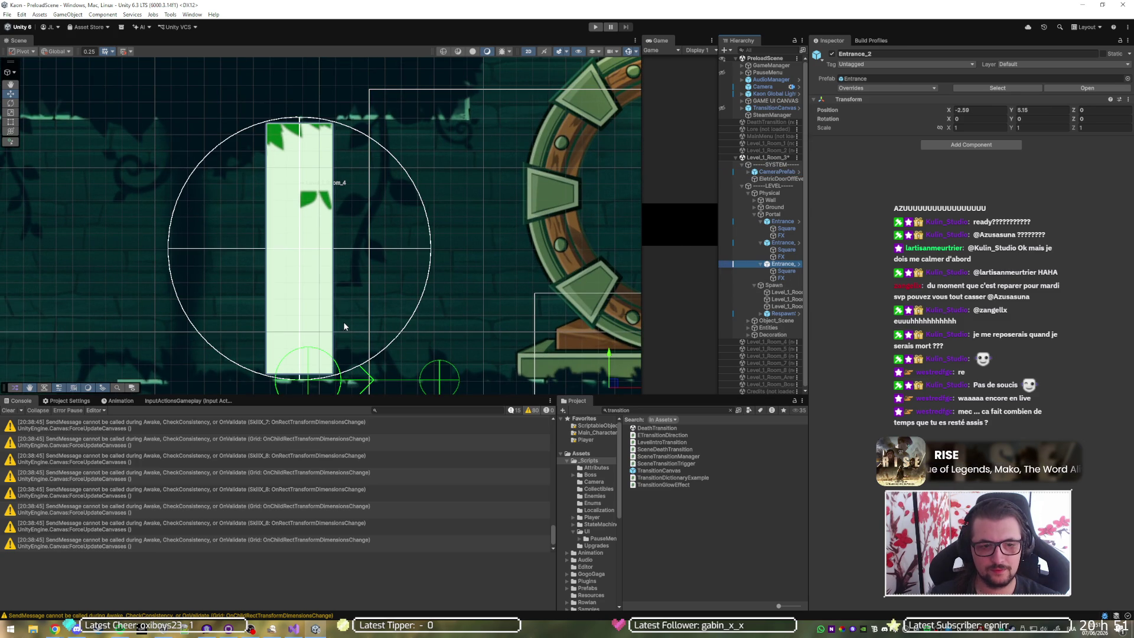
scroll(346, 328, down, 3)
click(786, 272)
shift+click(785, 276)
click(981, 87)
text(0)
key(Tab)
text(0)
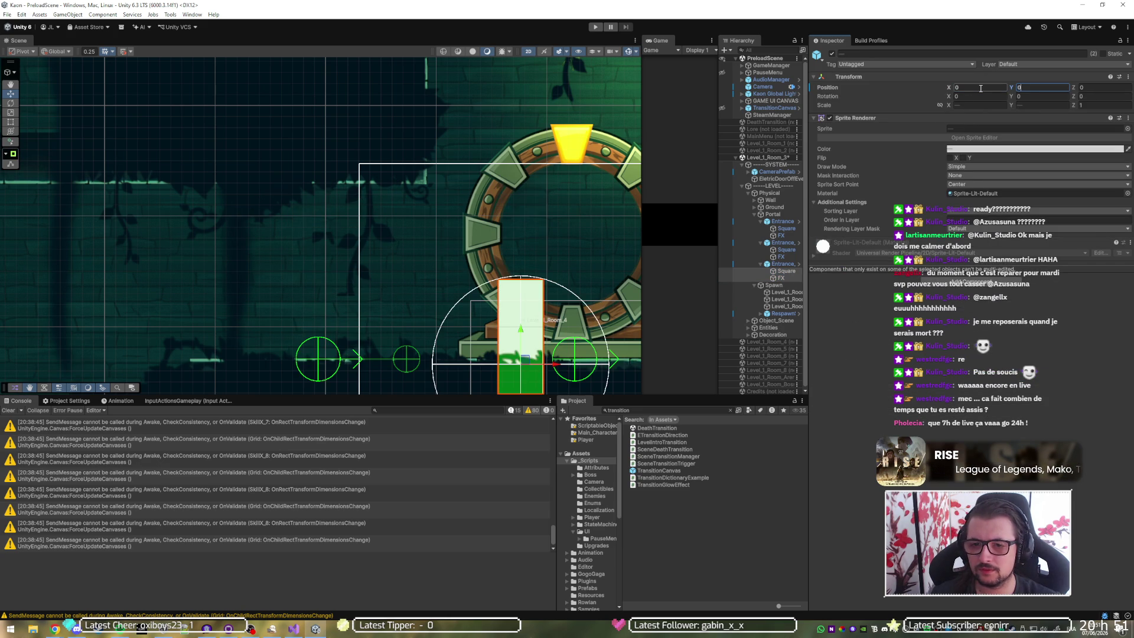
Step: Move Entrance_2 up-left onto the white doorway, ending near X -8.767, Y 7.27
click(781, 265)
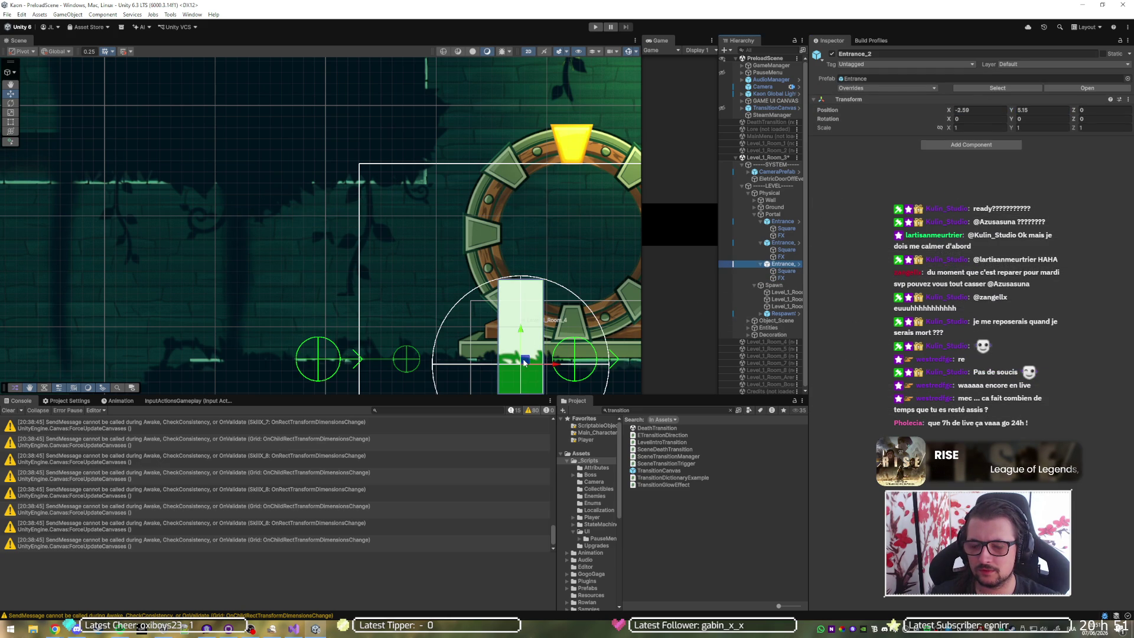
mouse_move(524, 362)
mouse_down()
mouse_move(347, 312)
mouse_move(323, 270)
mouse_move(351, 268)
mouse_move(336, 269)
mouse_up()
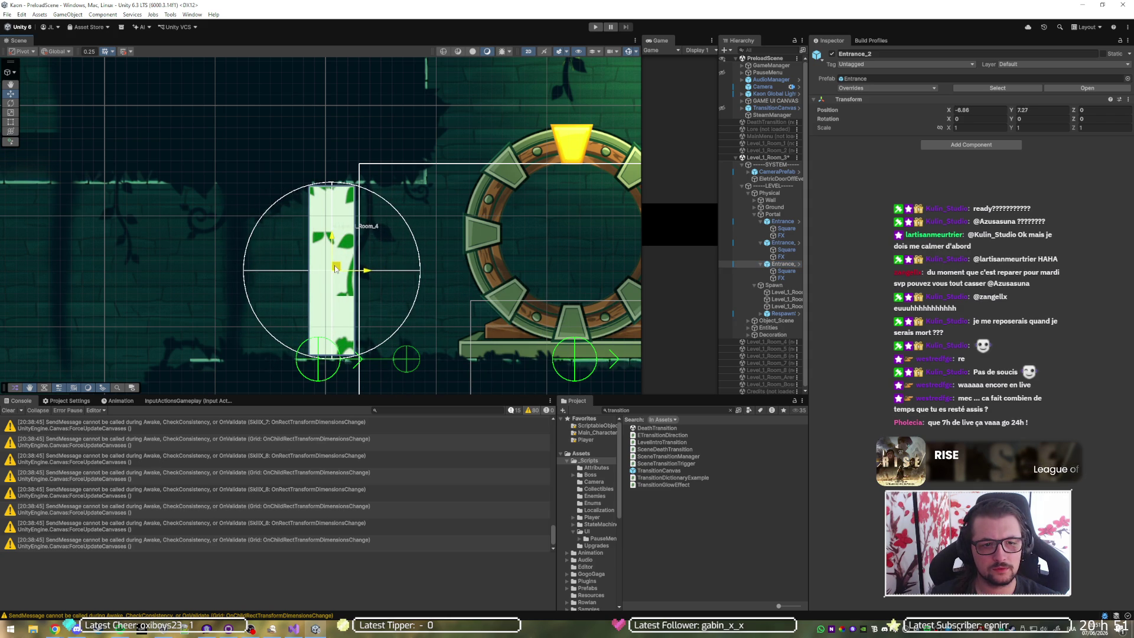
click(774, 172)
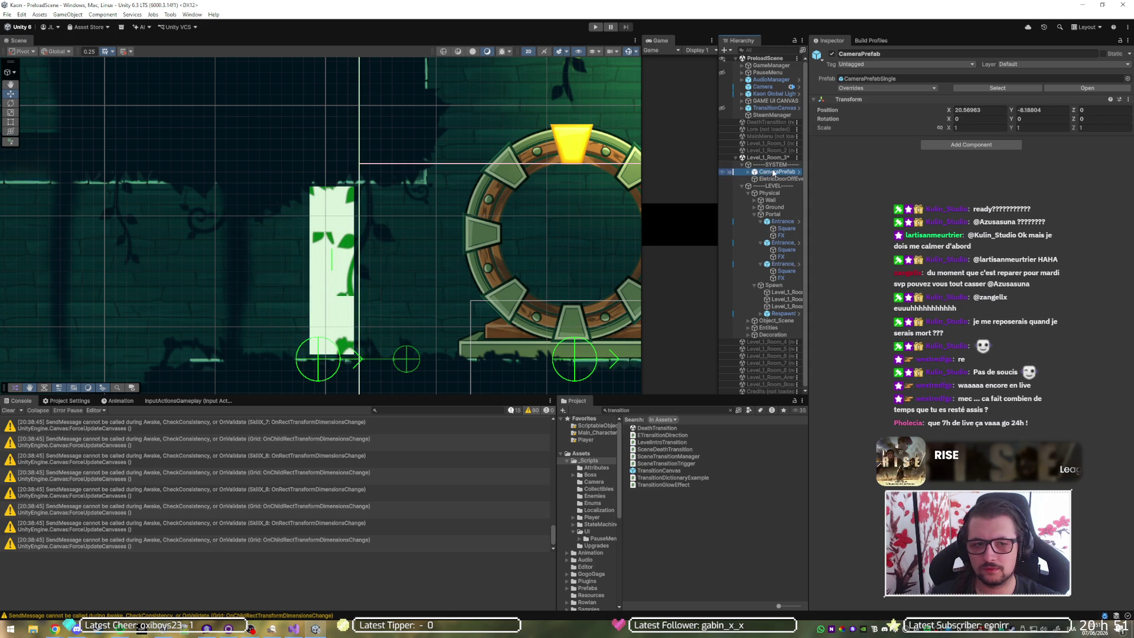
key(f)
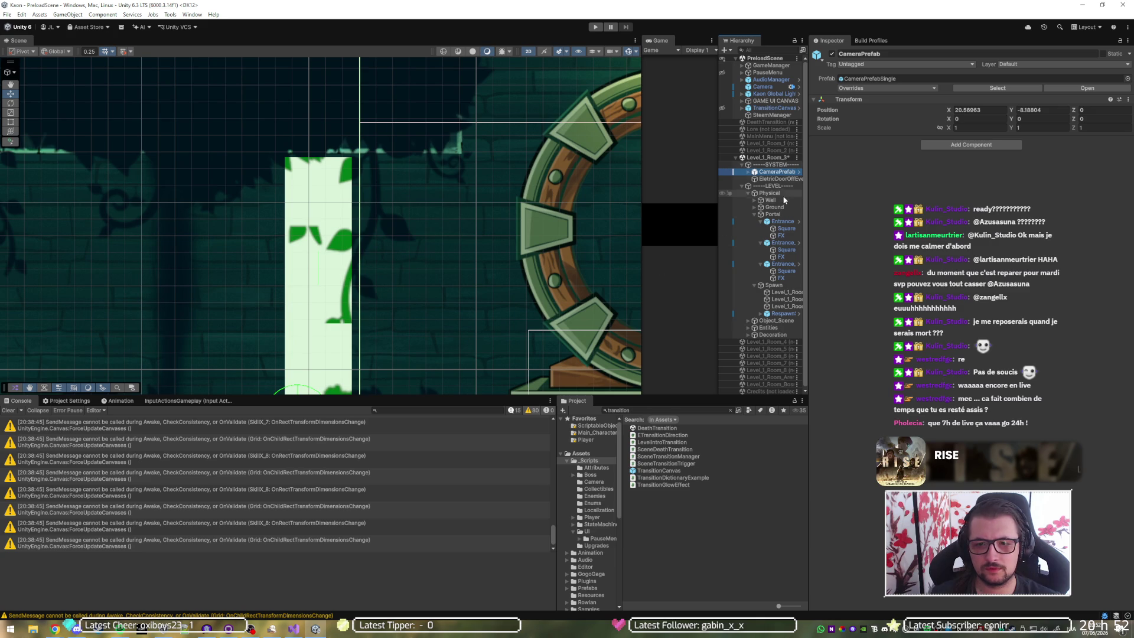
click(781, 266)
drag(352, 286, 359, 287)
key(f)
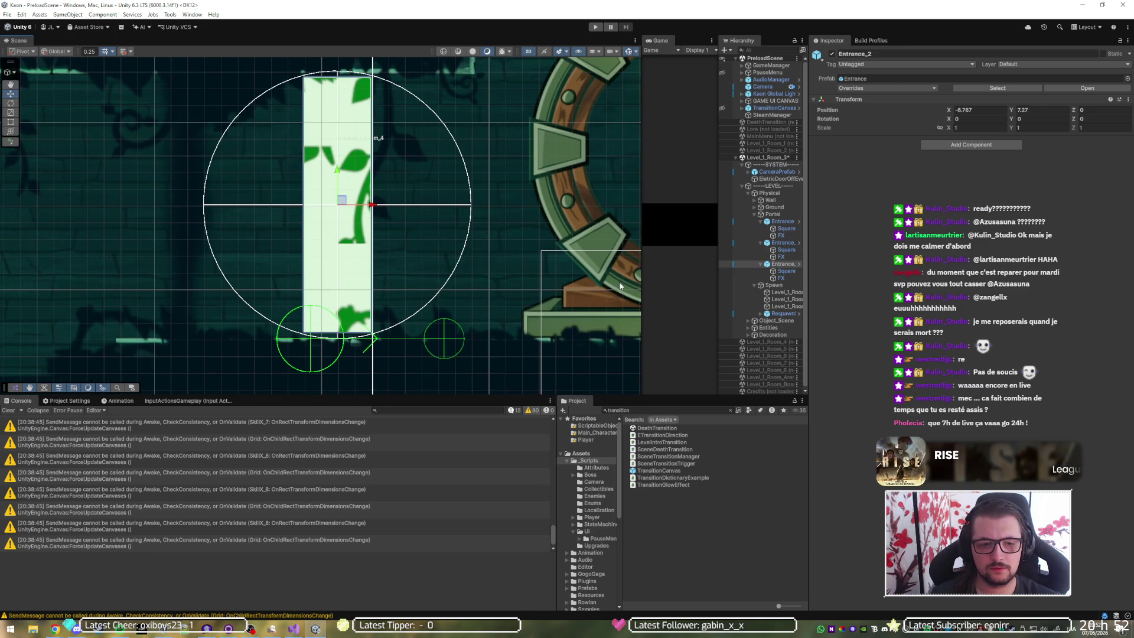
click(774, 300)
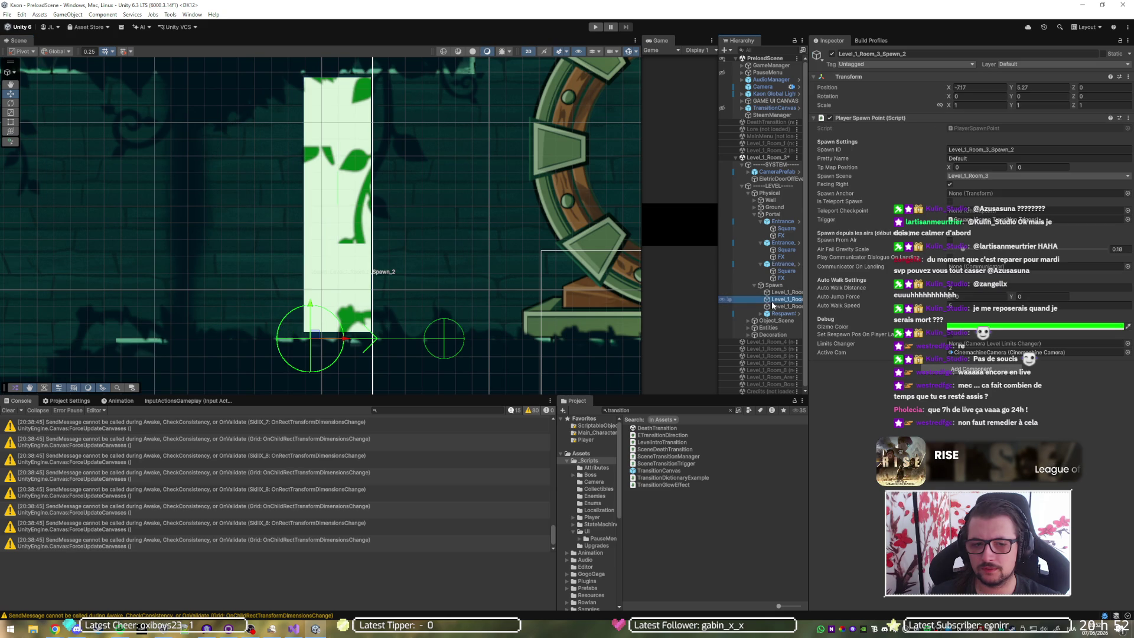
Step: Drag Level_1_Room_3_Spawn_2 to X -6.76, Y 5.29 at the foot of the Entrance_2 doorway
mouse_move(345, 339)
mouse_down()
mouse_move(373, 341)
mouse_move(337, 312)
mouse_up()
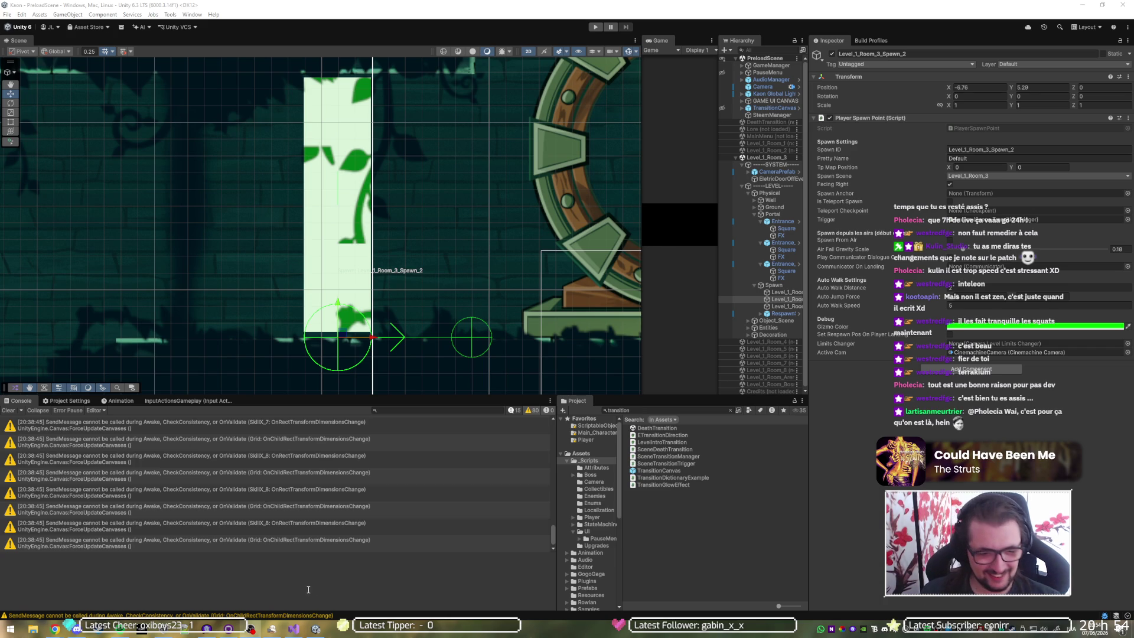
Step: Bring GitHub Desktop forward and fetch origin, showing 21 changed files
mouse_move(288, 631)
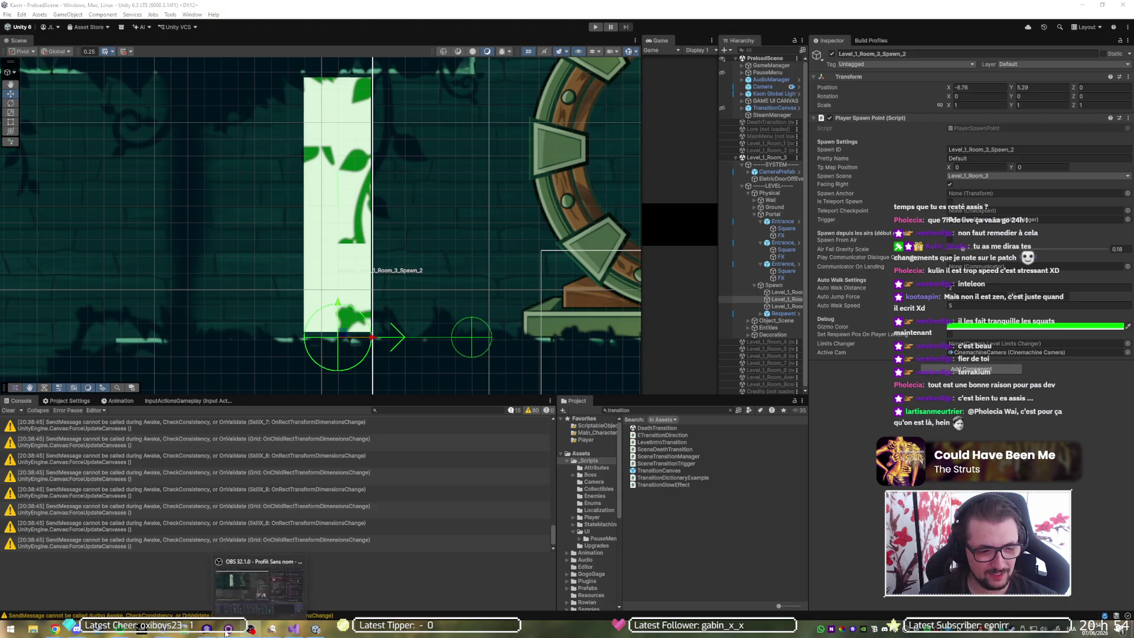
click(244, 555)
click(354, 31)
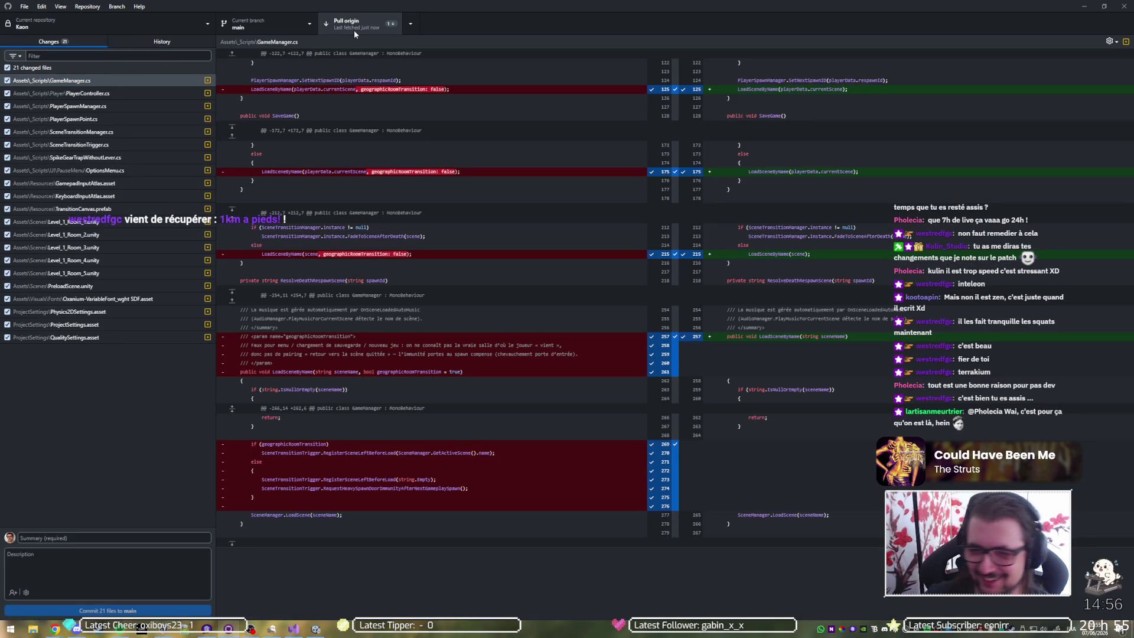
Step: Attempt a pull from origin, which fails over uncommitted local changes, then launch Notepad++
click(353, 31)
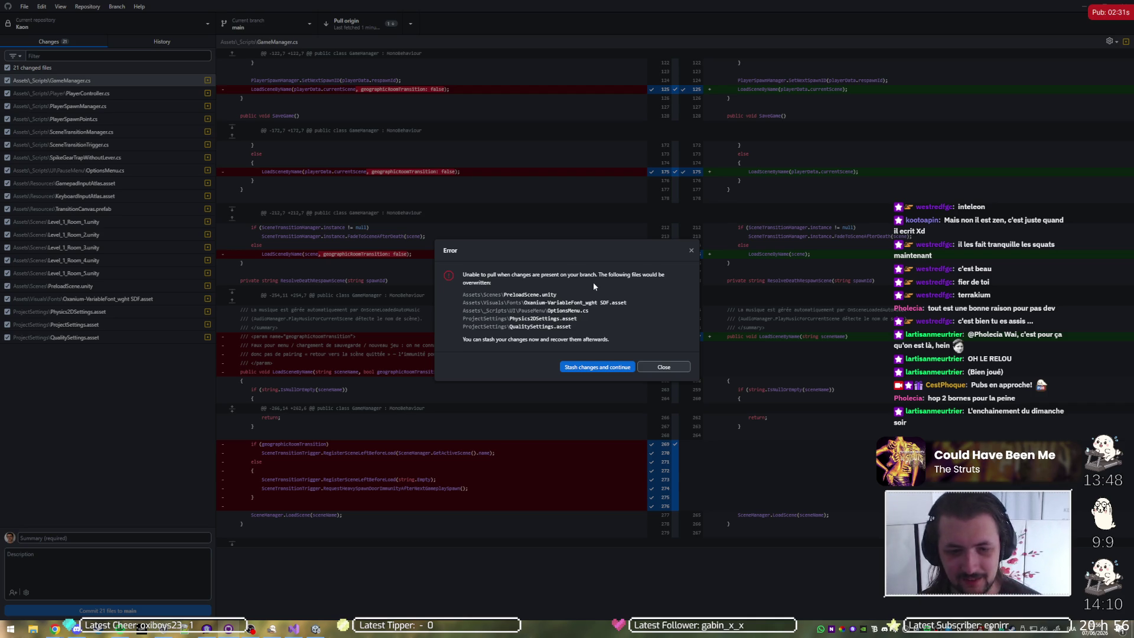
key(super)
text(notepad)
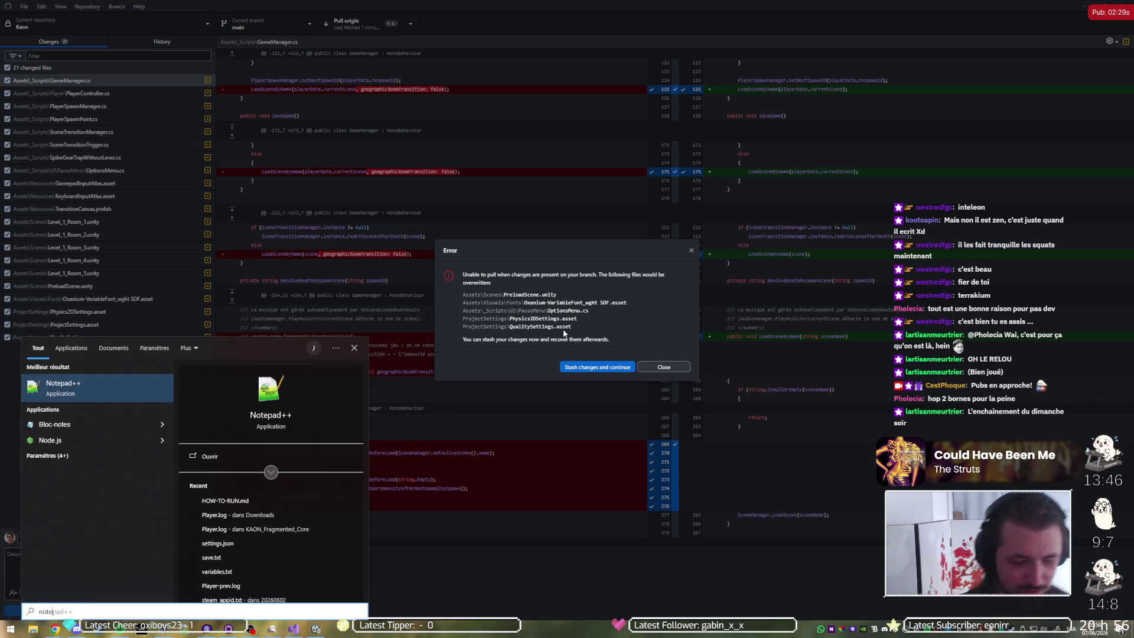
key(Return)
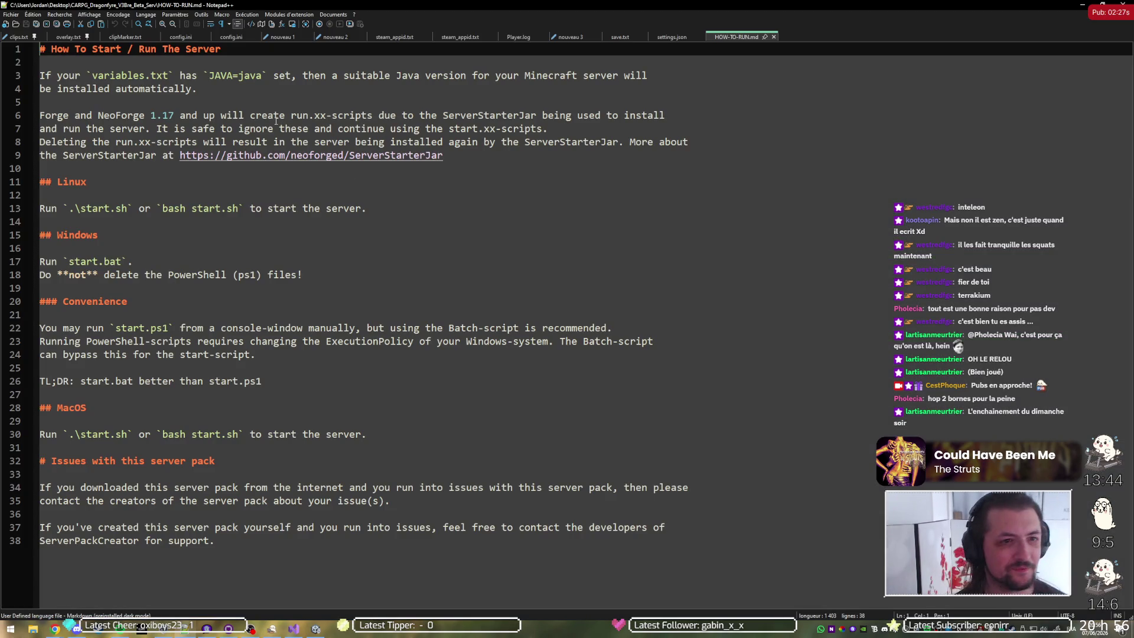
Step: Start a new Notepad++ note listing preload scene, transitionmanager and go cachés
key(ctrl+n)
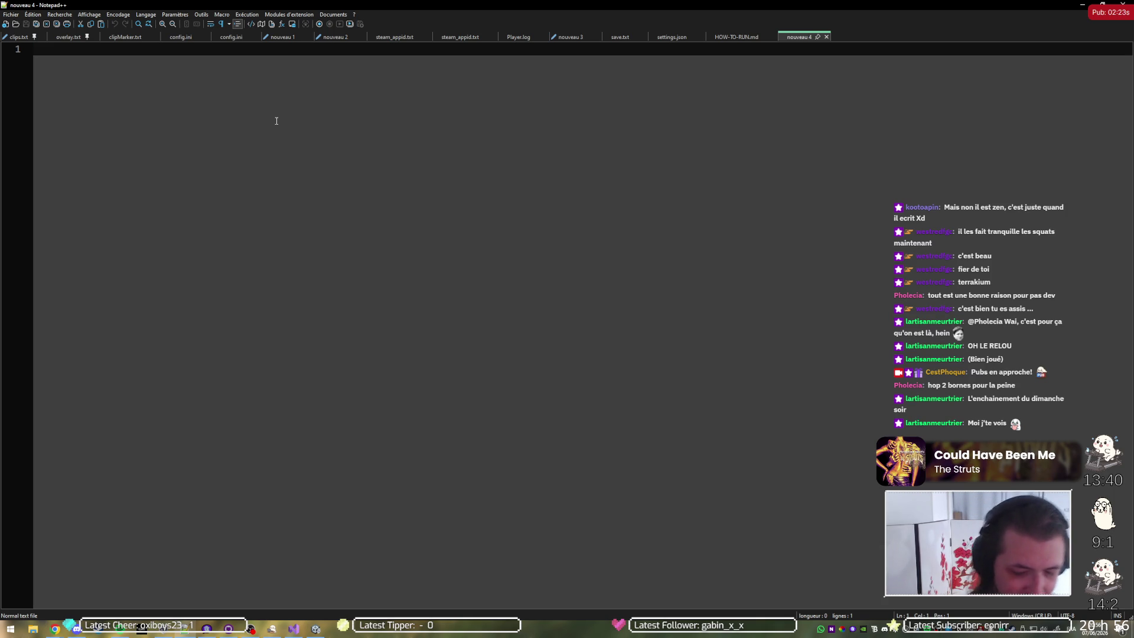
text(preload scene)
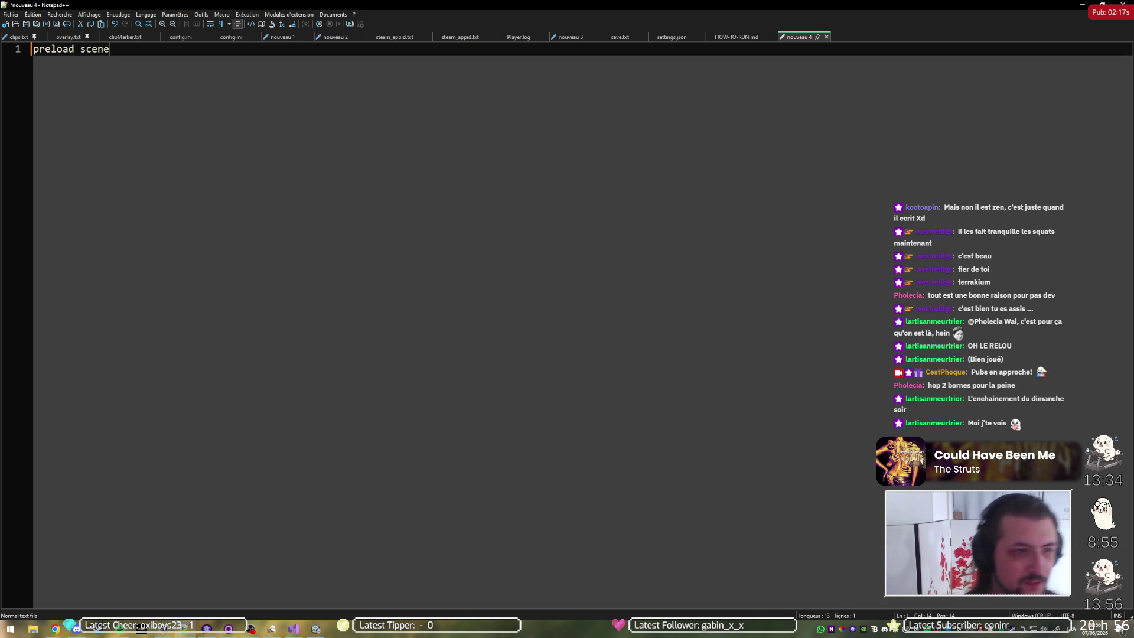
key(Return)
key(Tab)
text(transitionmanager)
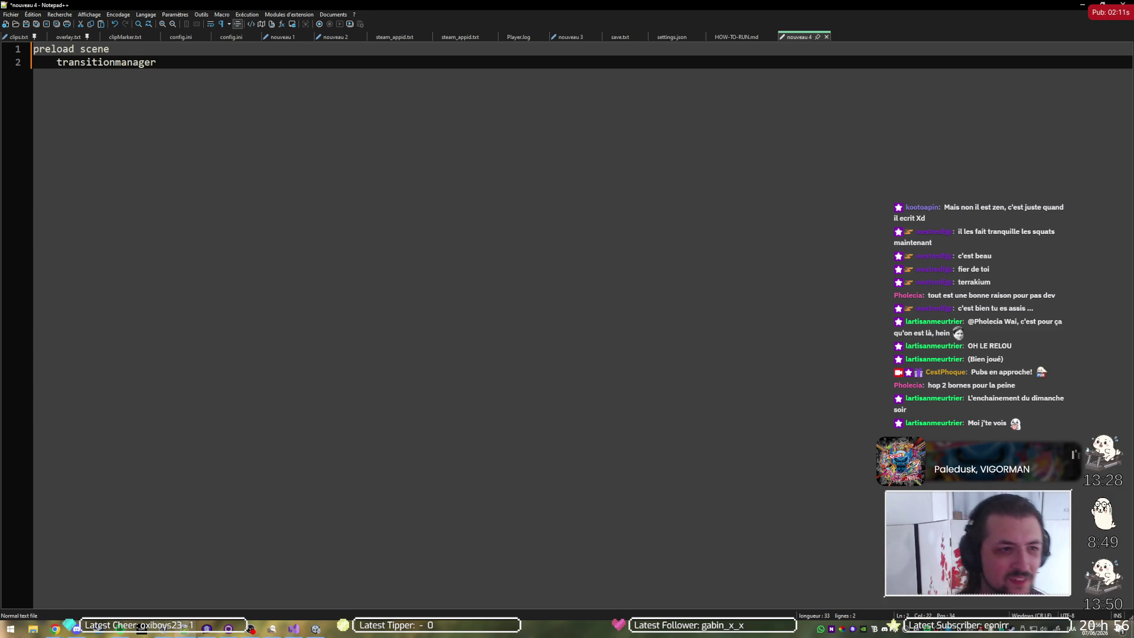
key(Return)
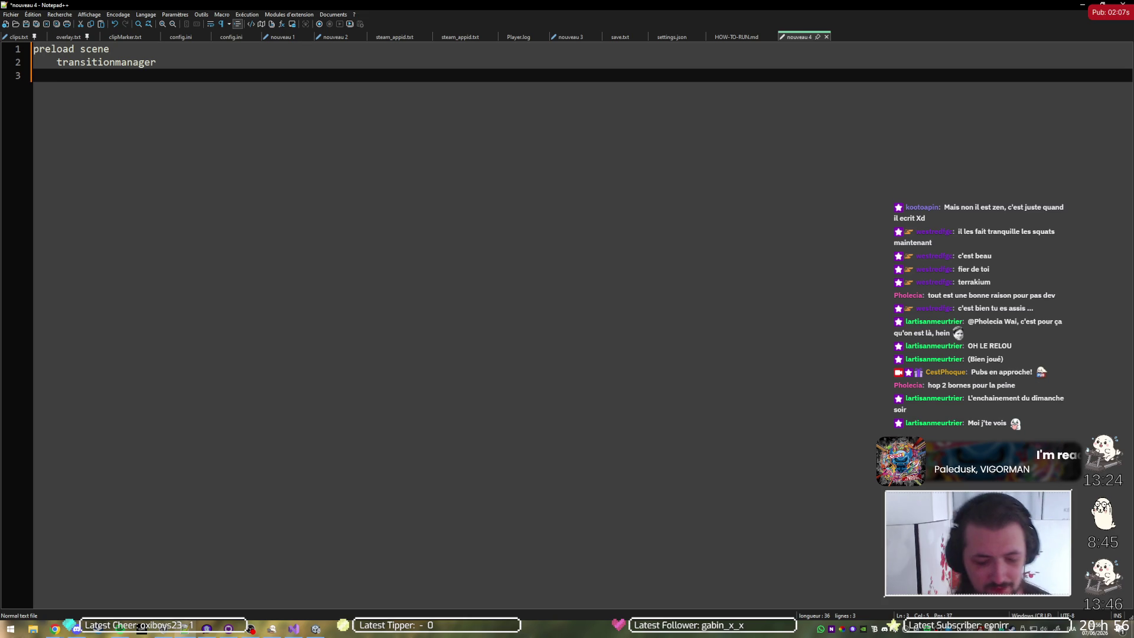
text(go cachés)
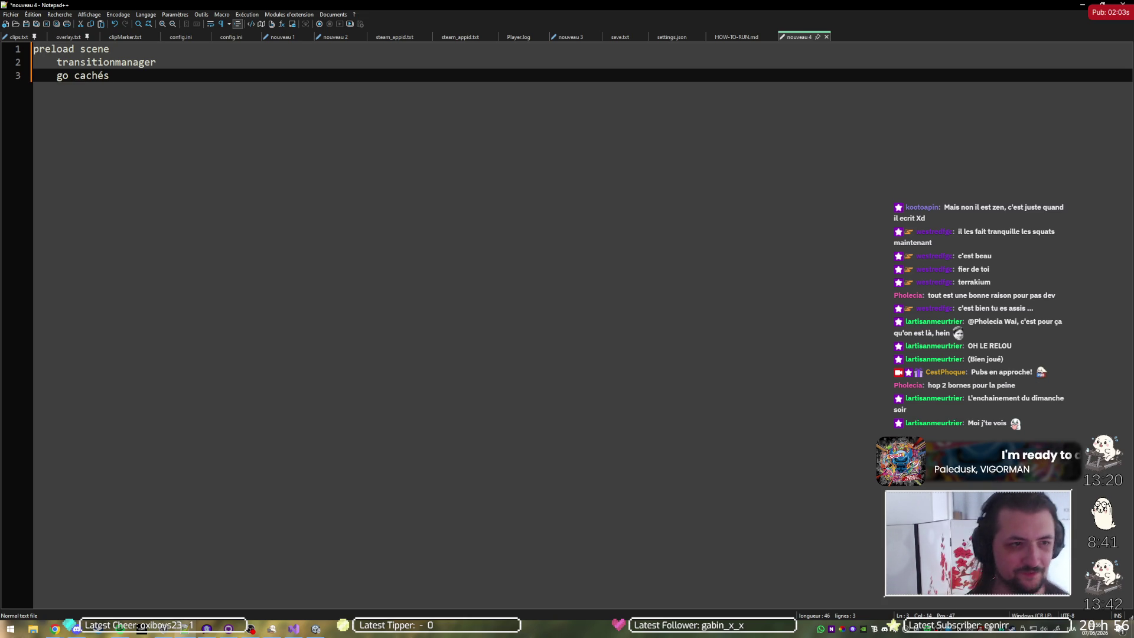
Step: Check GitHub Desktop's pull error, add 'options menu' to the note, and return to the error
key(alt+Tab)
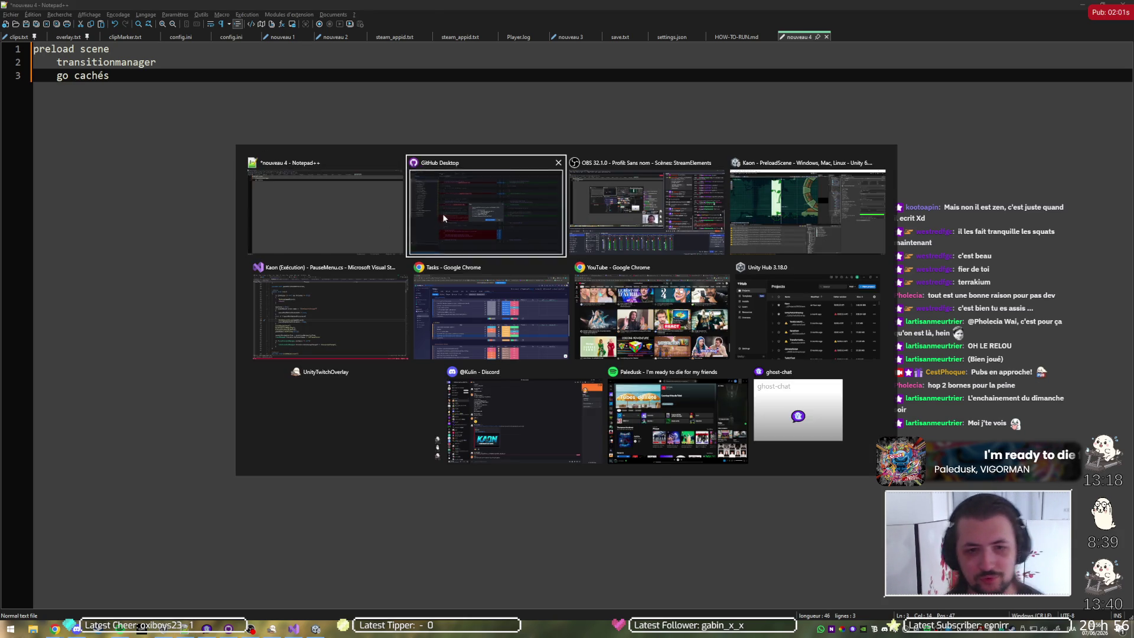
click(442, 214)
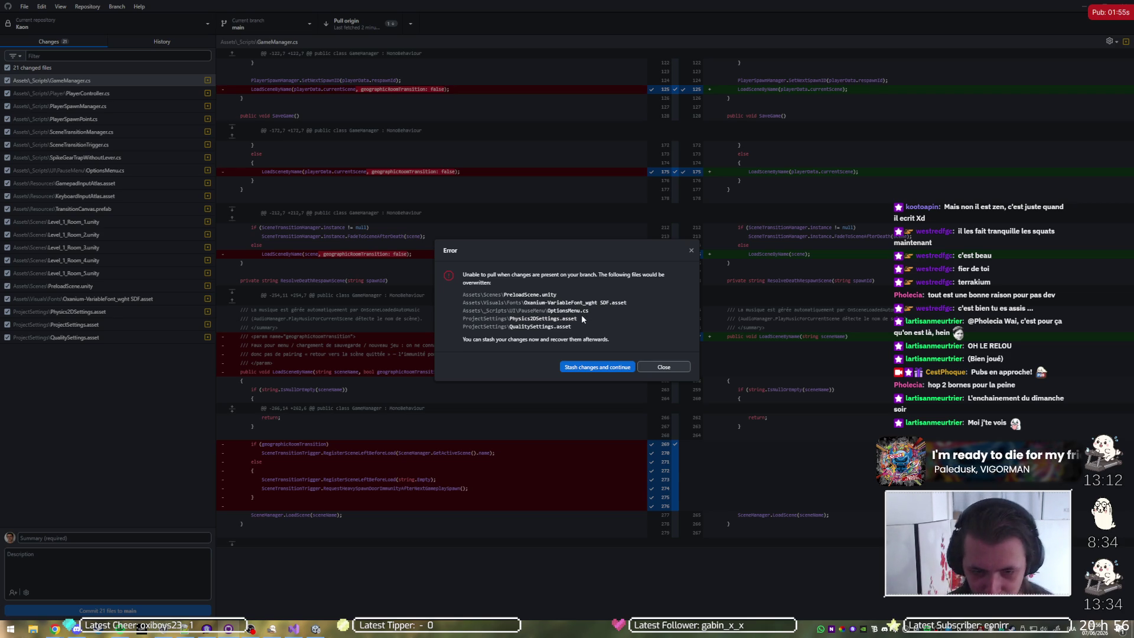
click(659, 369)
key(alt+Tab)
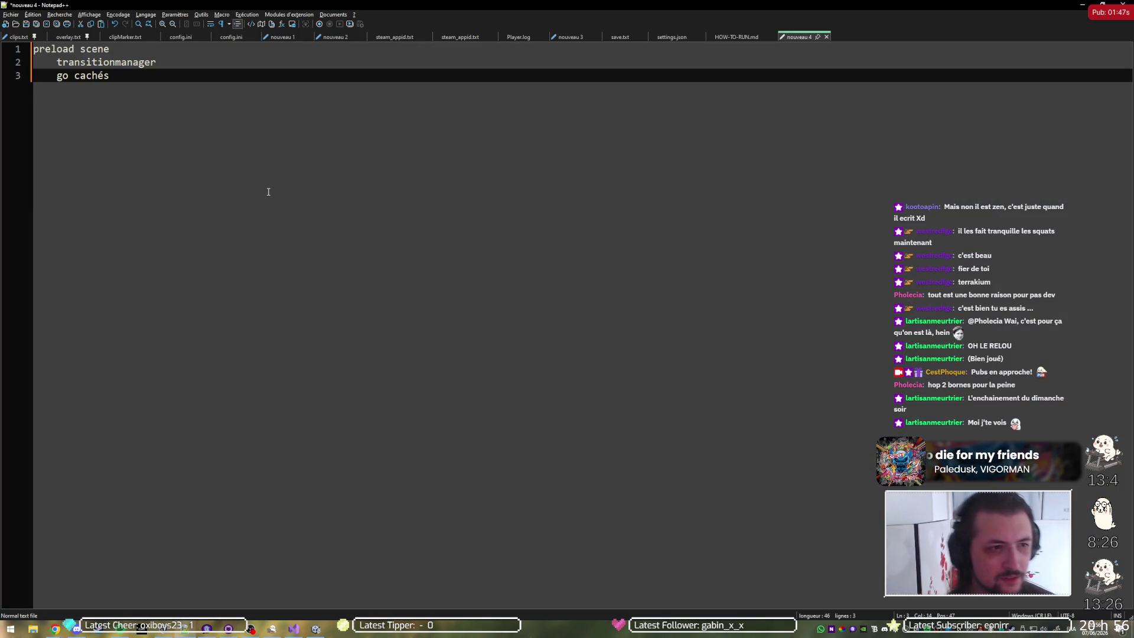
key(Return)
text(options menu)
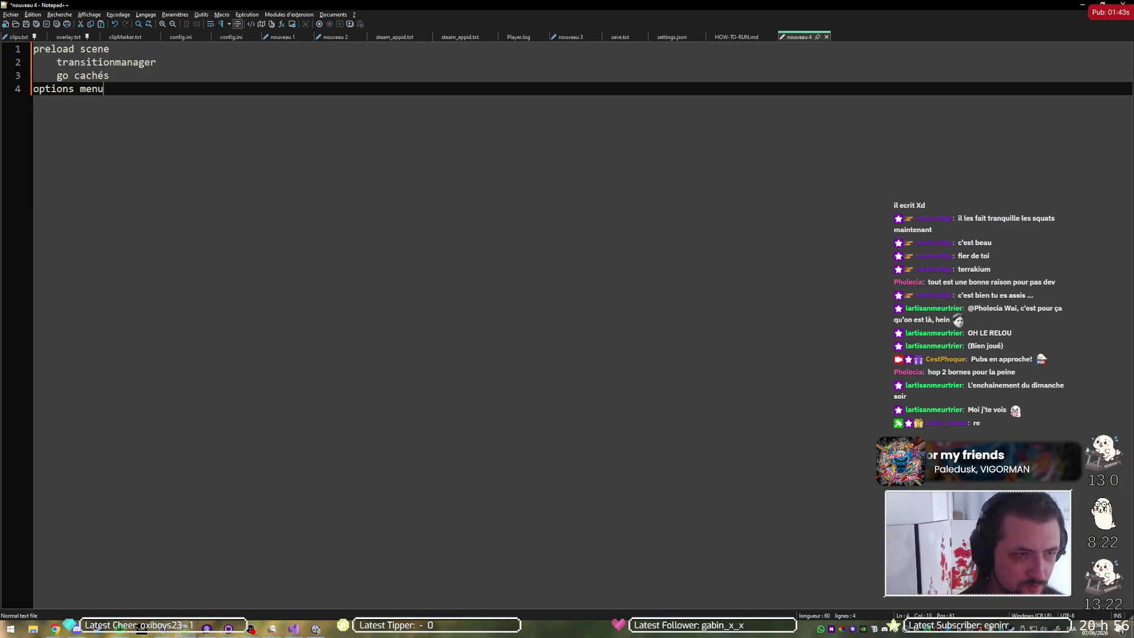
key(alt+Tab)
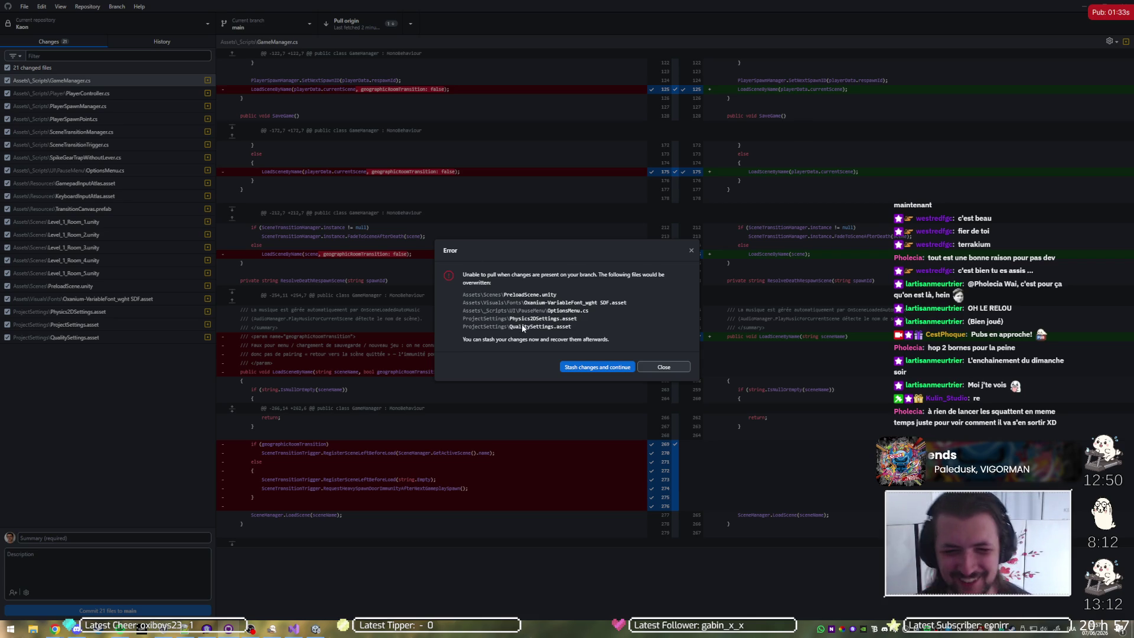
Step: Discard changes to the Oxanium font asset, Physics2DSettings, ProjectSettings and QualitySettings files
click(671, 369)
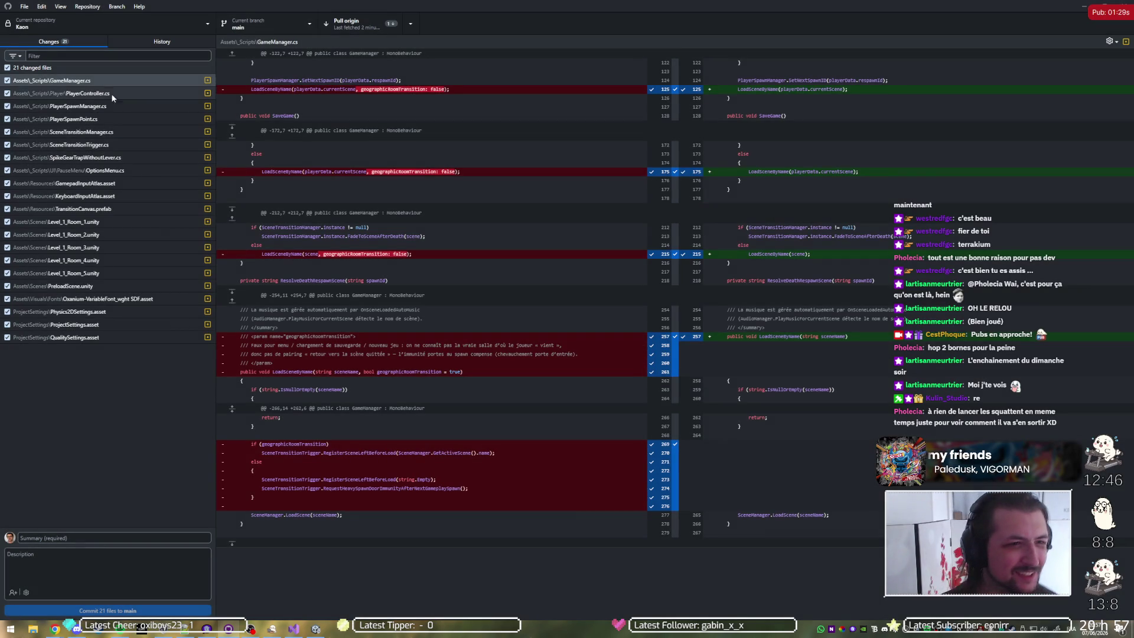
click(108, 335)
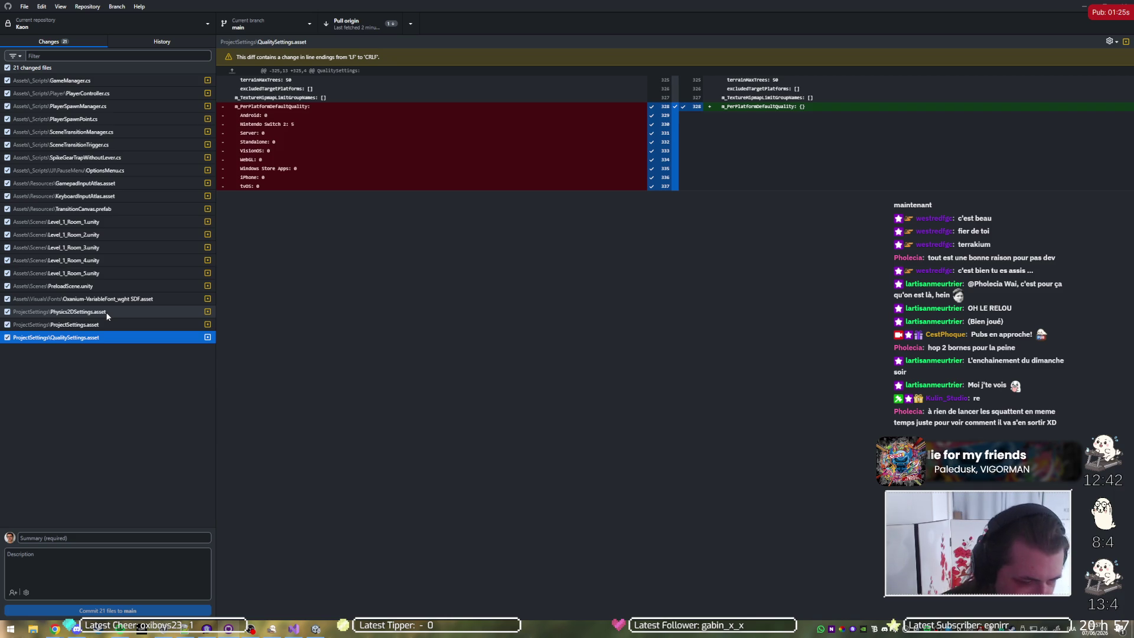
shift+click(109, 314)
shift+click(107, 305)
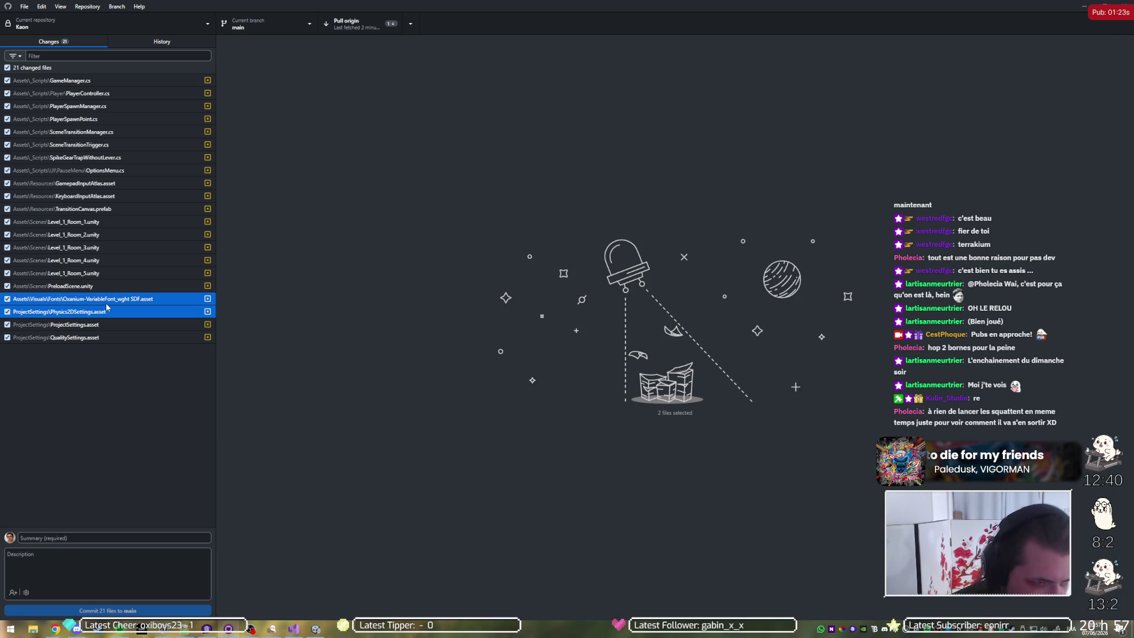
shift+click(105, 335)
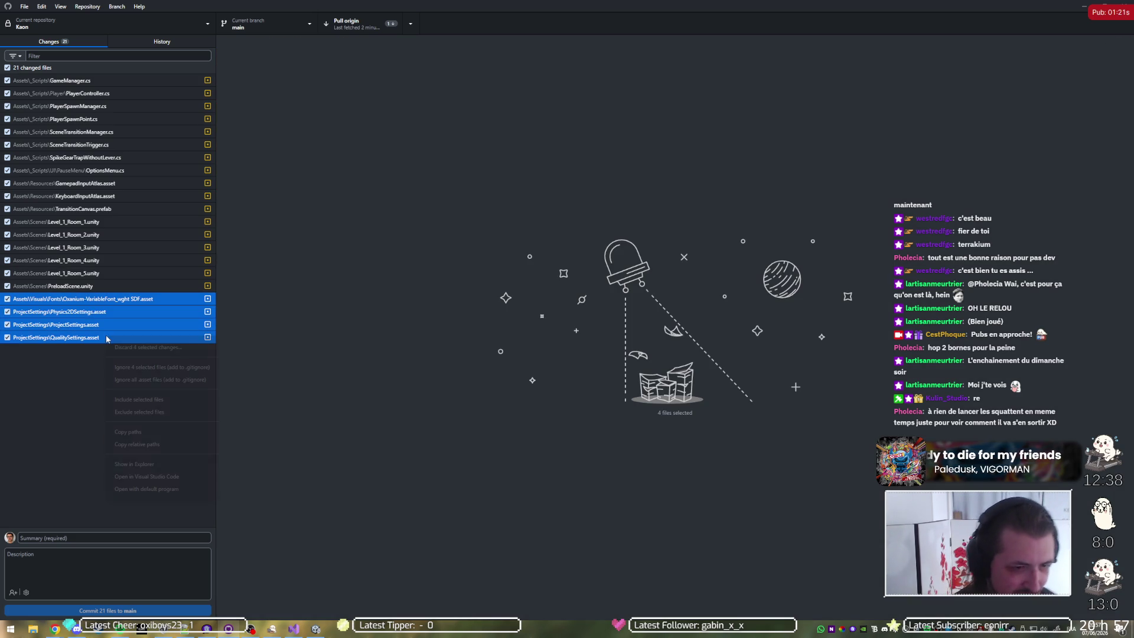
right_click(106, 339)
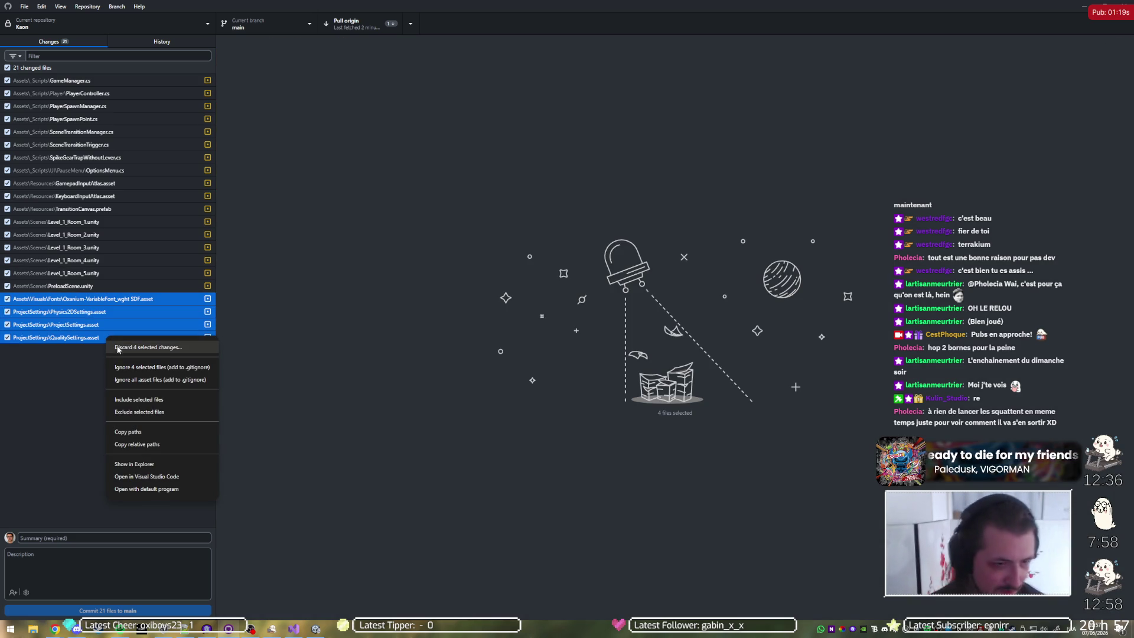
click(117, 347)
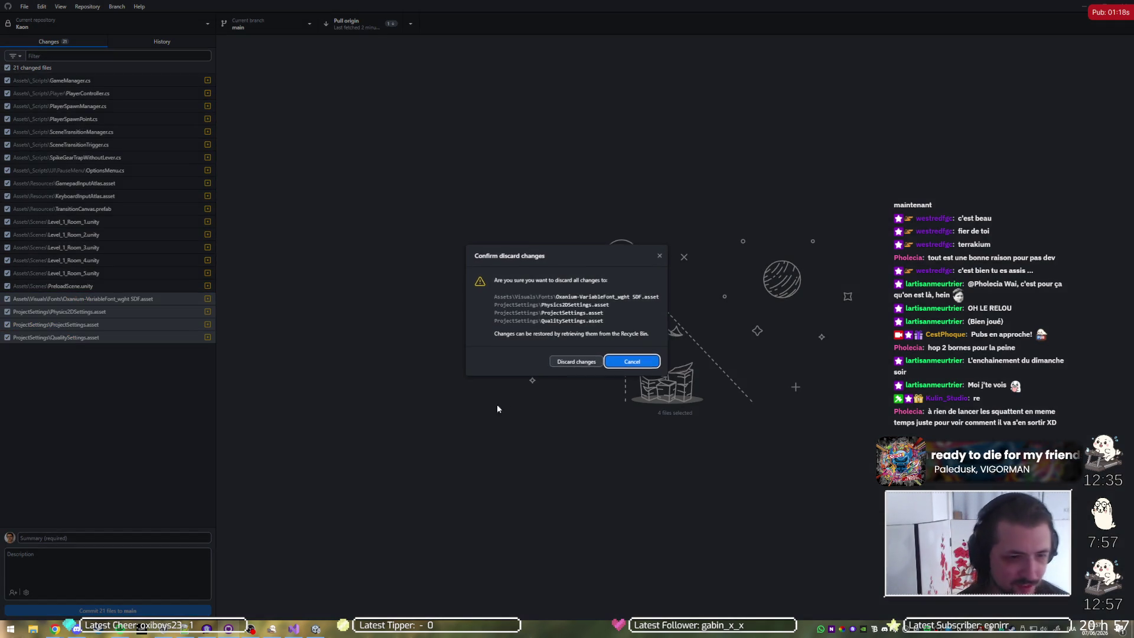
click(576, 361)
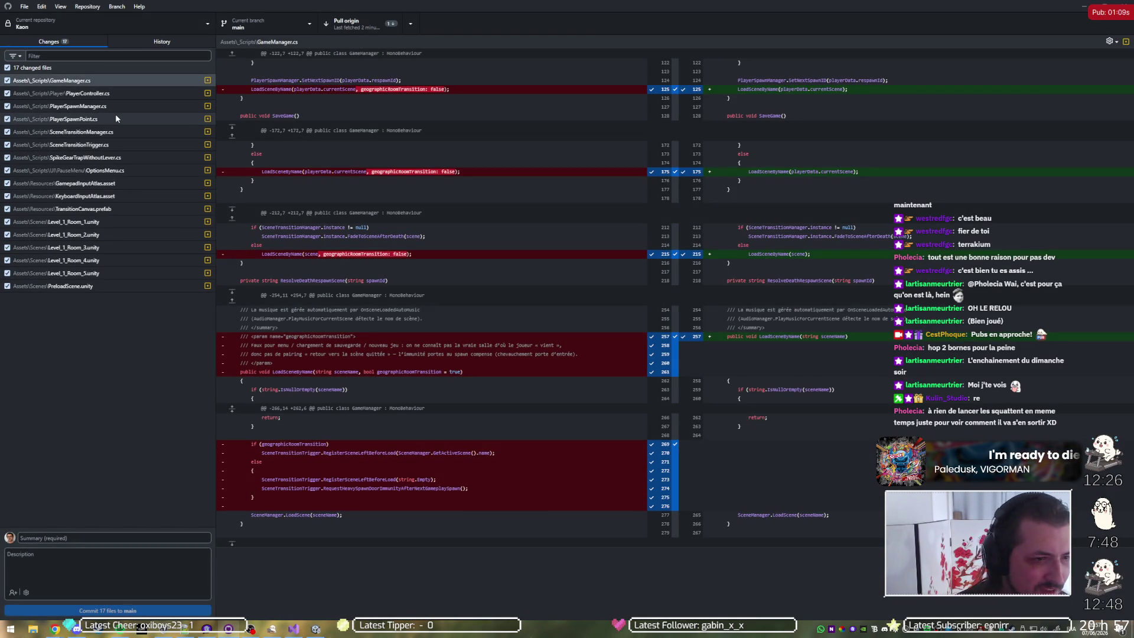
Step: Discard PreloadScene.unity's changes, then review the OptionsMenu.cs diff
click(93, 287)
right_click(115, 286)
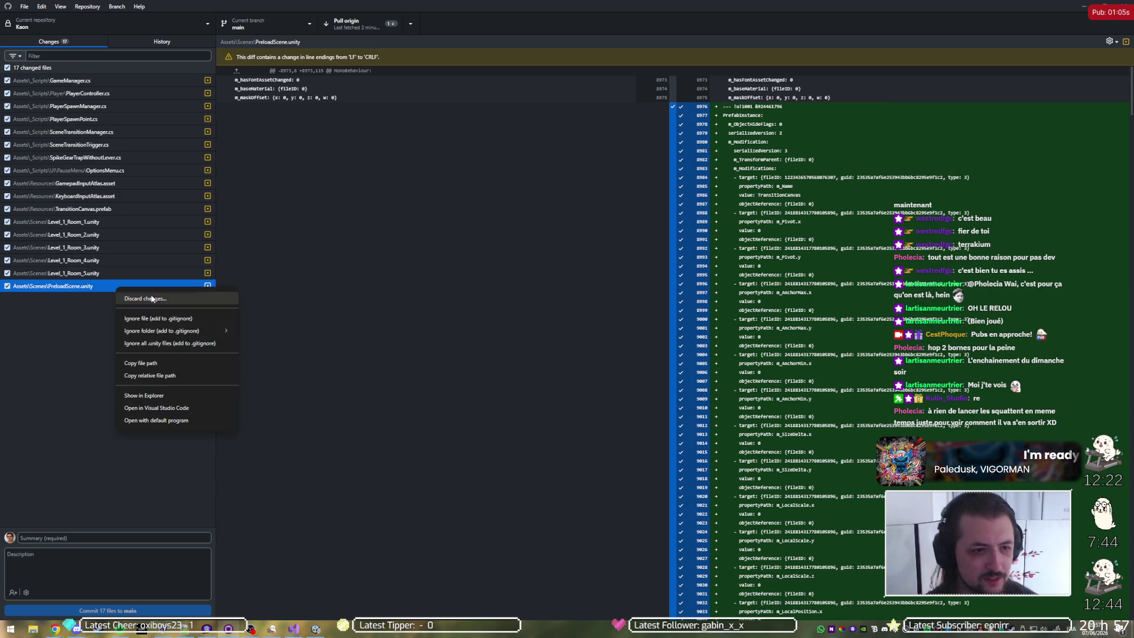
click(142, 300)
click(574, 355)
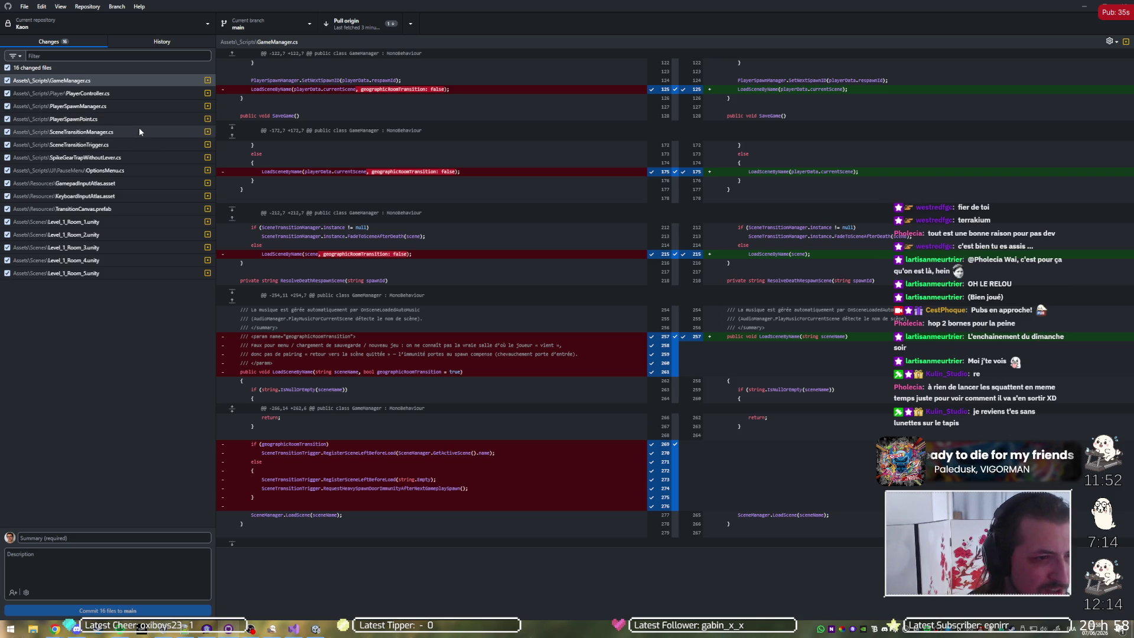
click(146, 172)
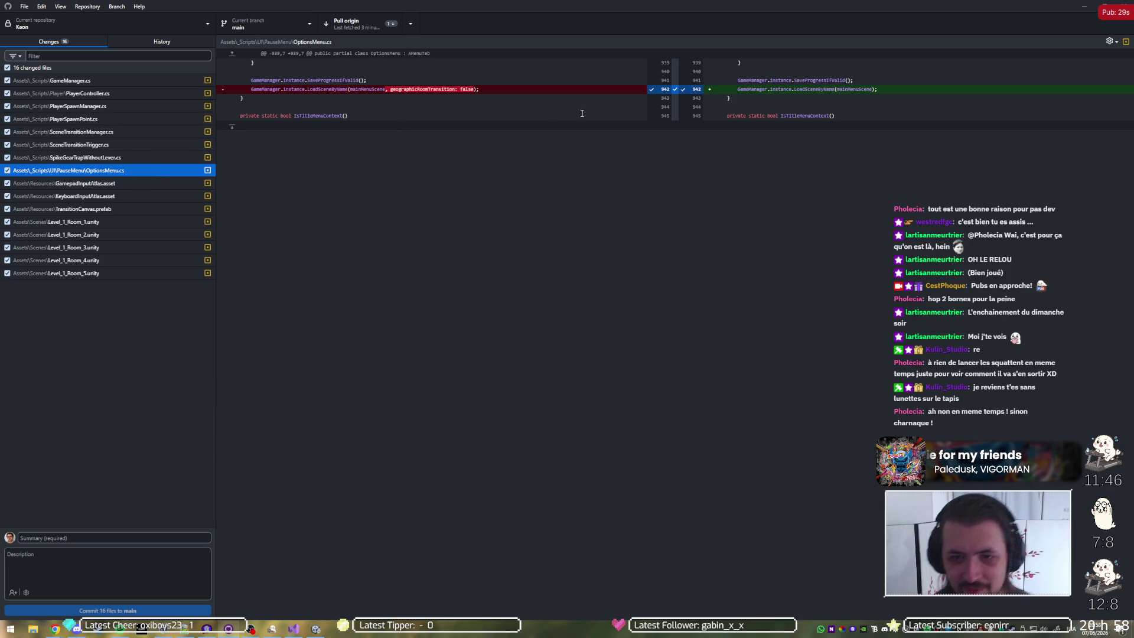
Step: Discard the OptionsMenu.cs changes in GitHub Desktop, leaving 15 files, and return to Unity
right_click(127, 176)
click(142, 185)
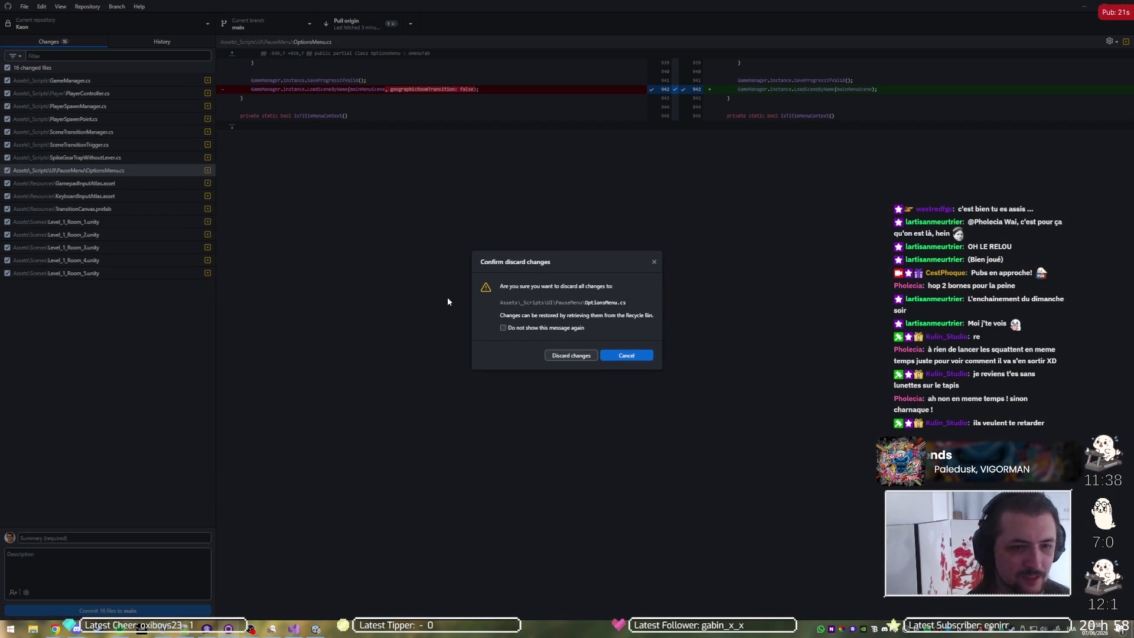
click(571, 355)
click(365, 25)
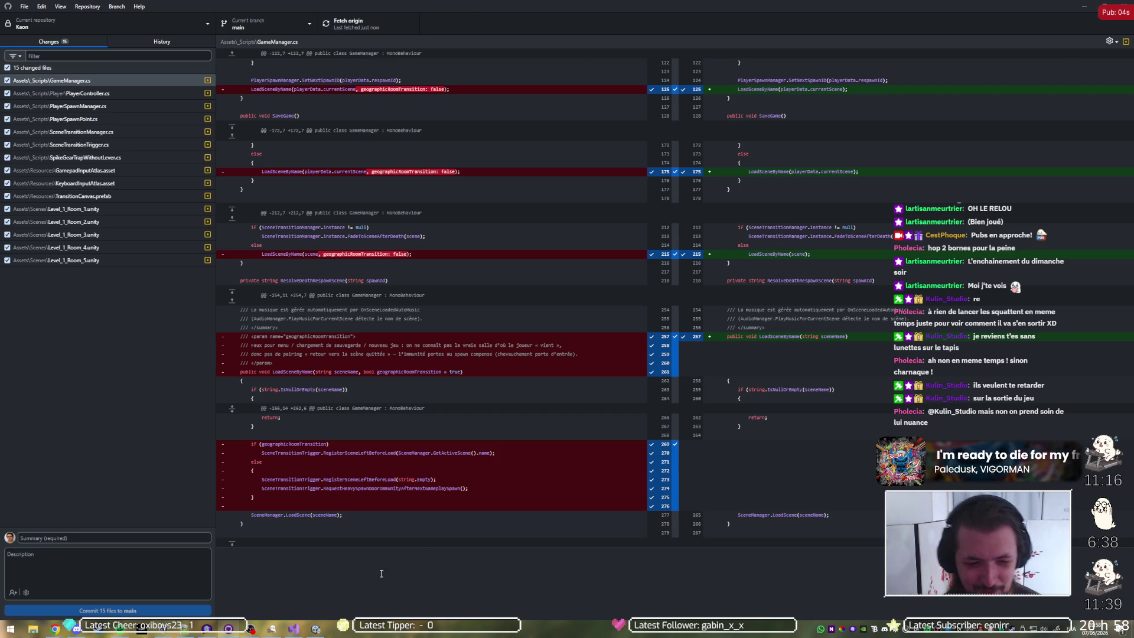
click(316, 629)
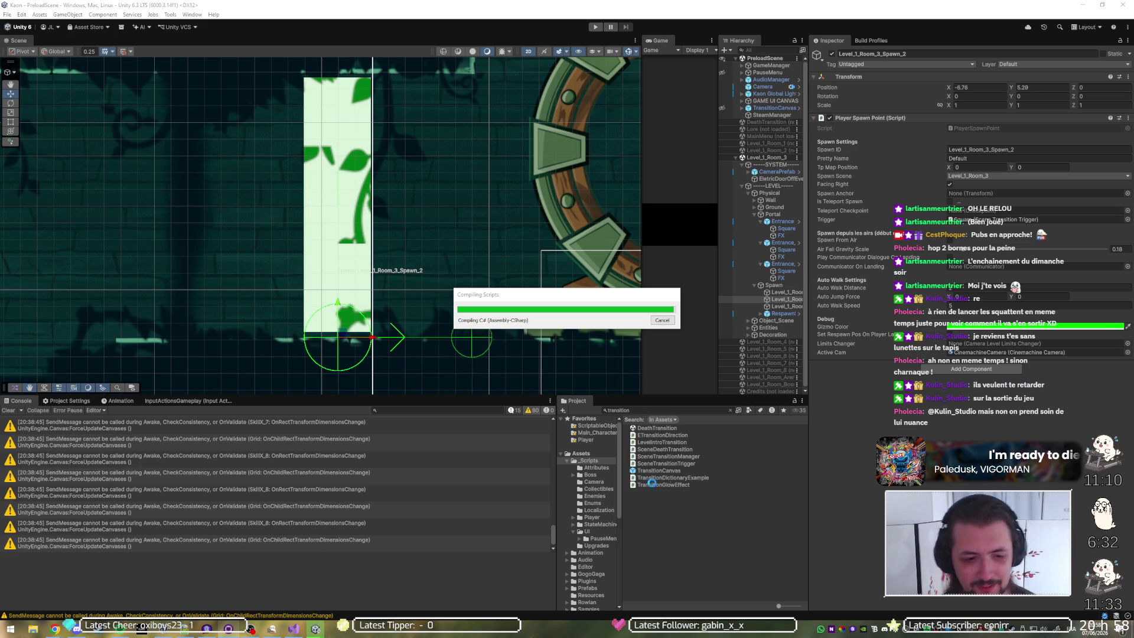
Step: Bring up the monday dev Tasks board in Chrome
mouse_move(54, 630)
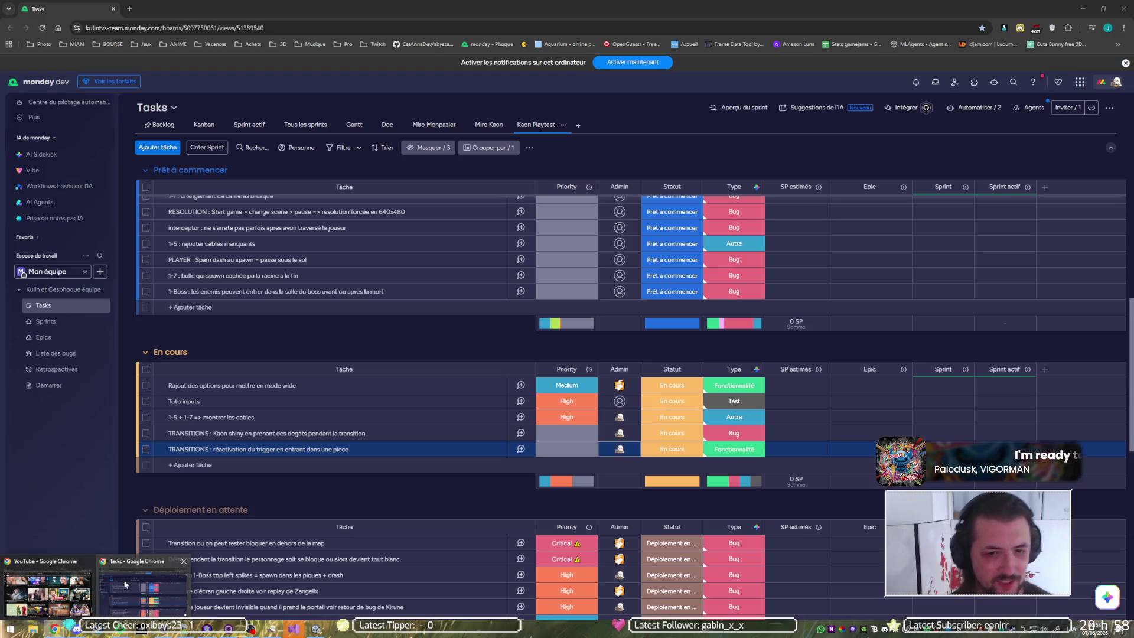
click(125, 585)
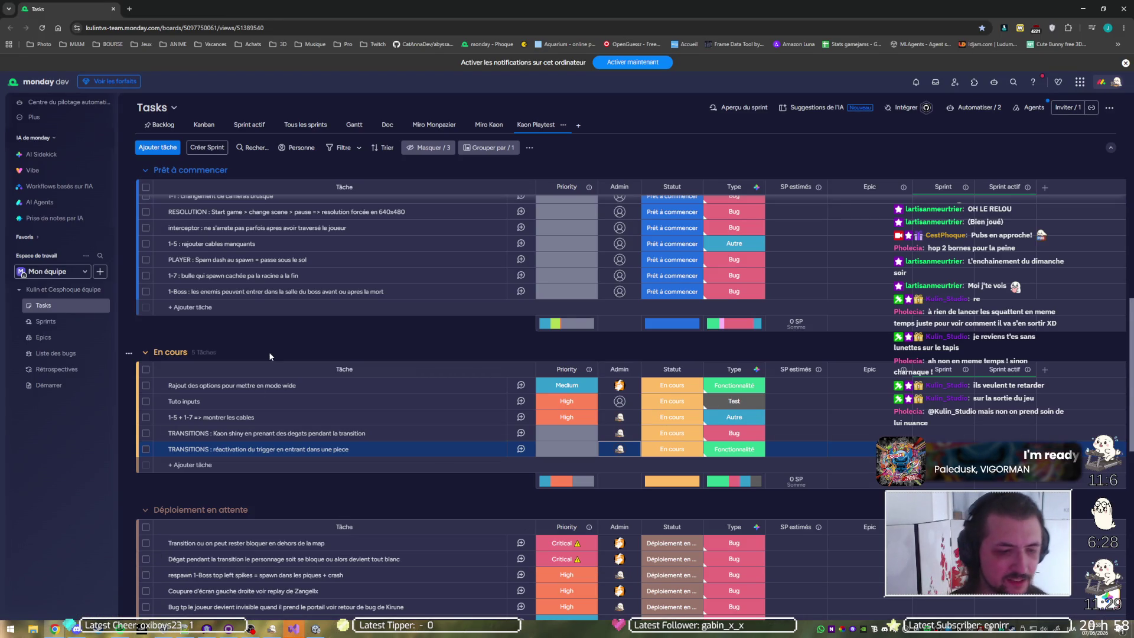
Step: Add the task 'Ajouter InitScript dans preload scene (remove Start/Awake)' to Prêt à commencer
click(207, 308)
text(er InitScript dans pre)
text(d scene ()
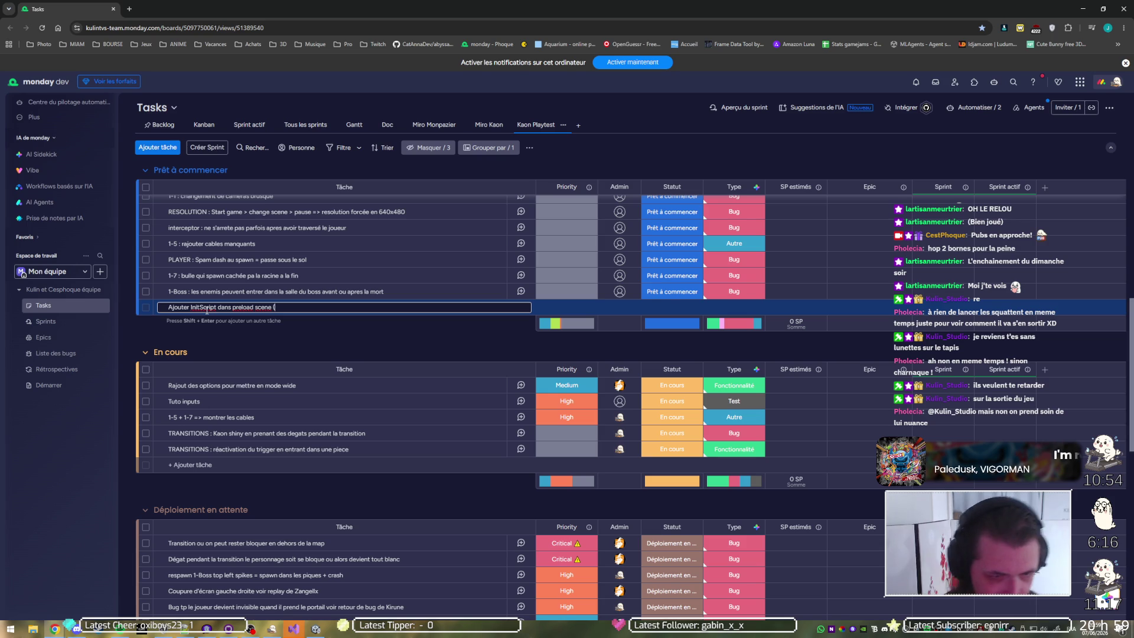
text(t)
key(BackSpace)
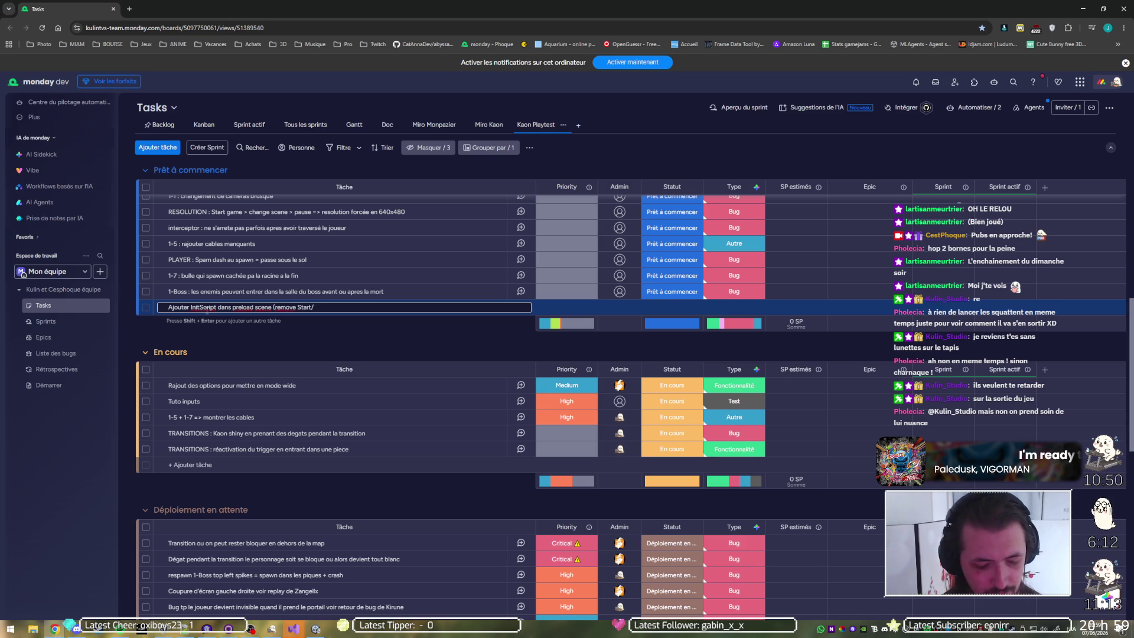
text(Awake)
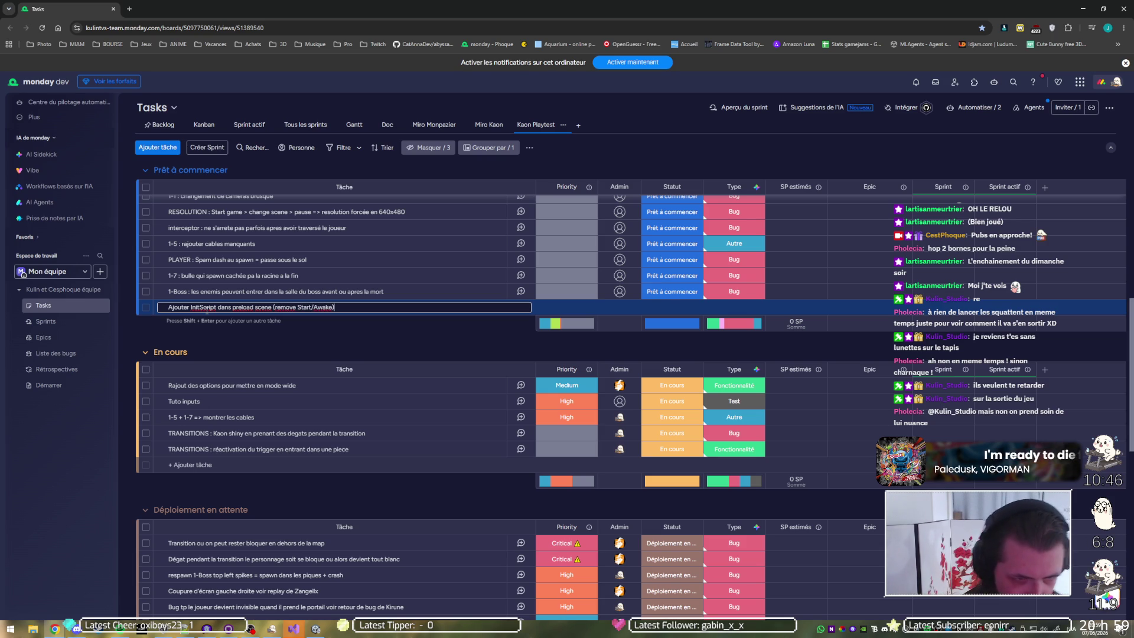
key(Return)
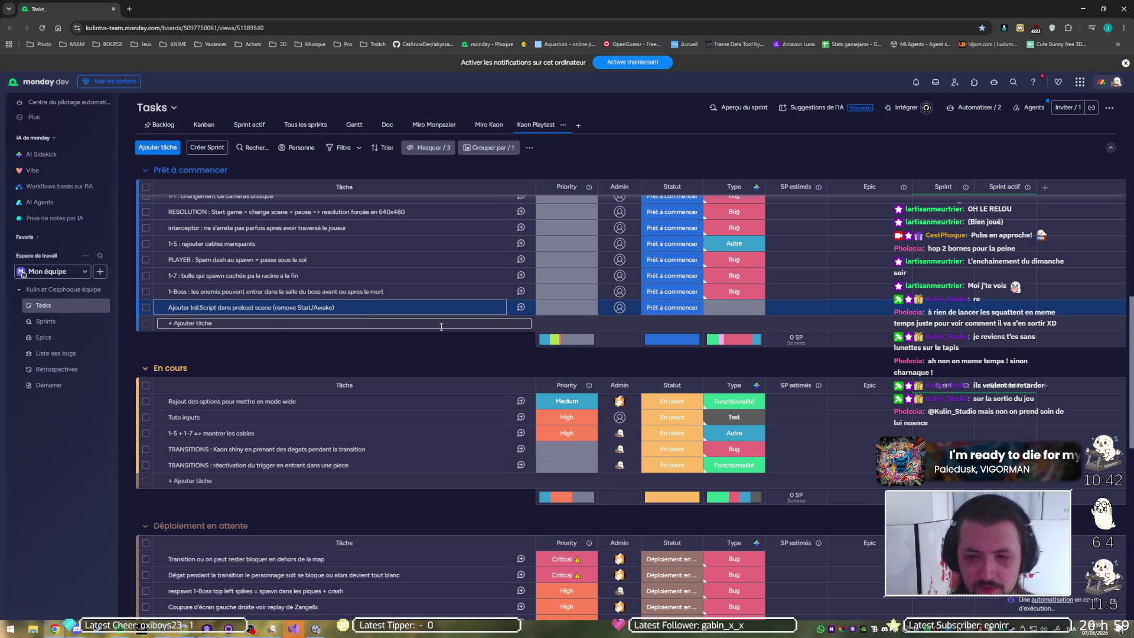
Step: Set the new task's priority to High and reload PreloadScene in Unity
click(553, 308)
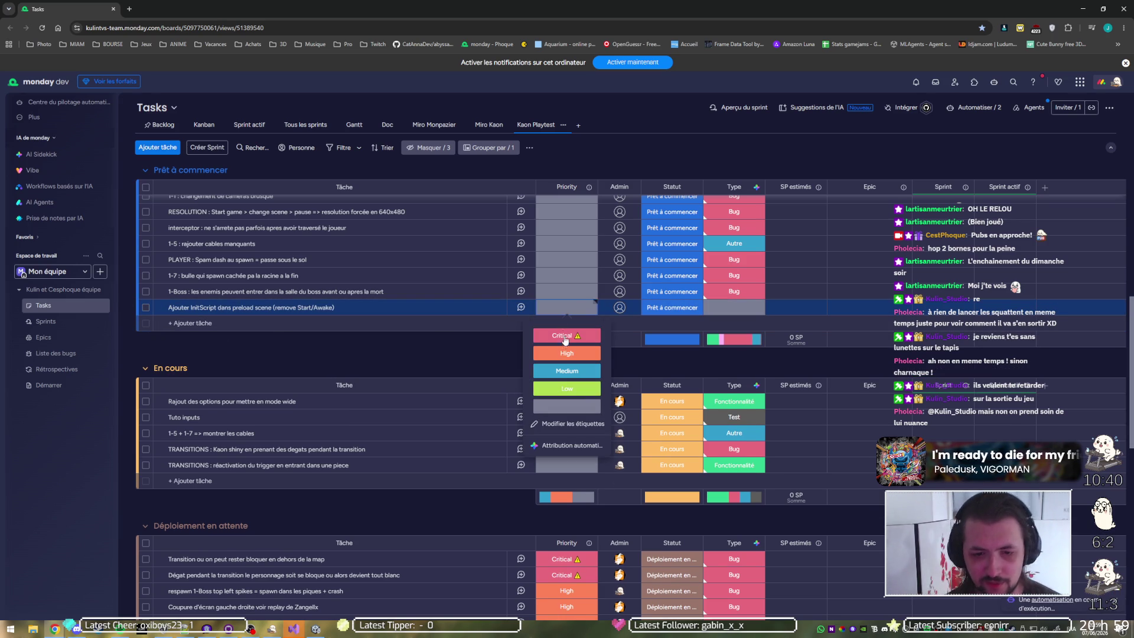
click(566, 355)
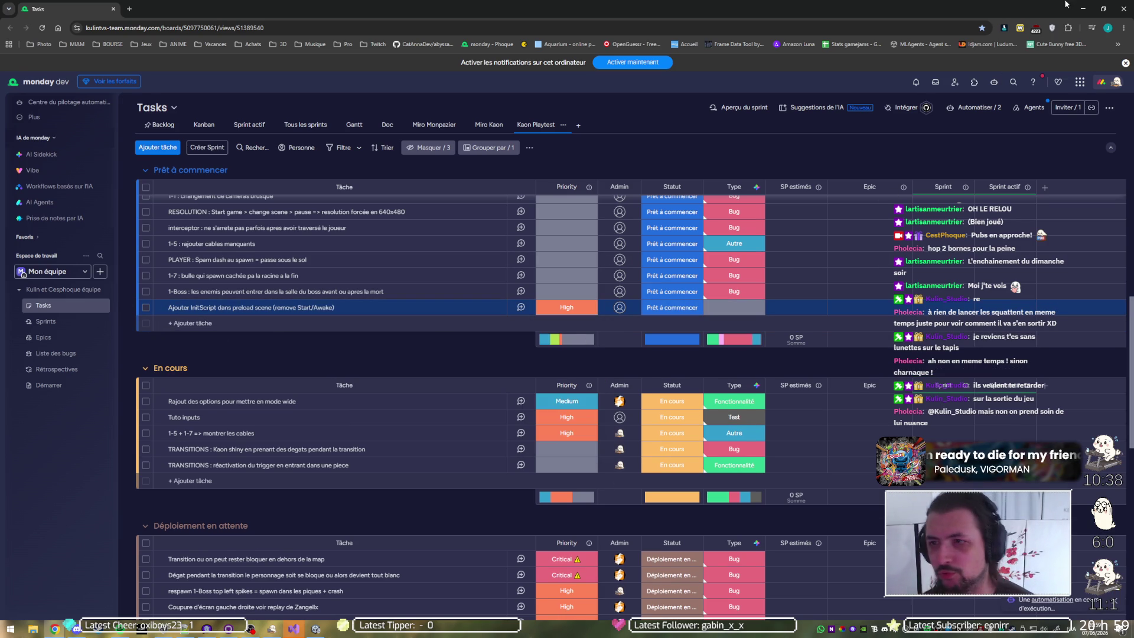
click(1083, 9)
click(588, 334)
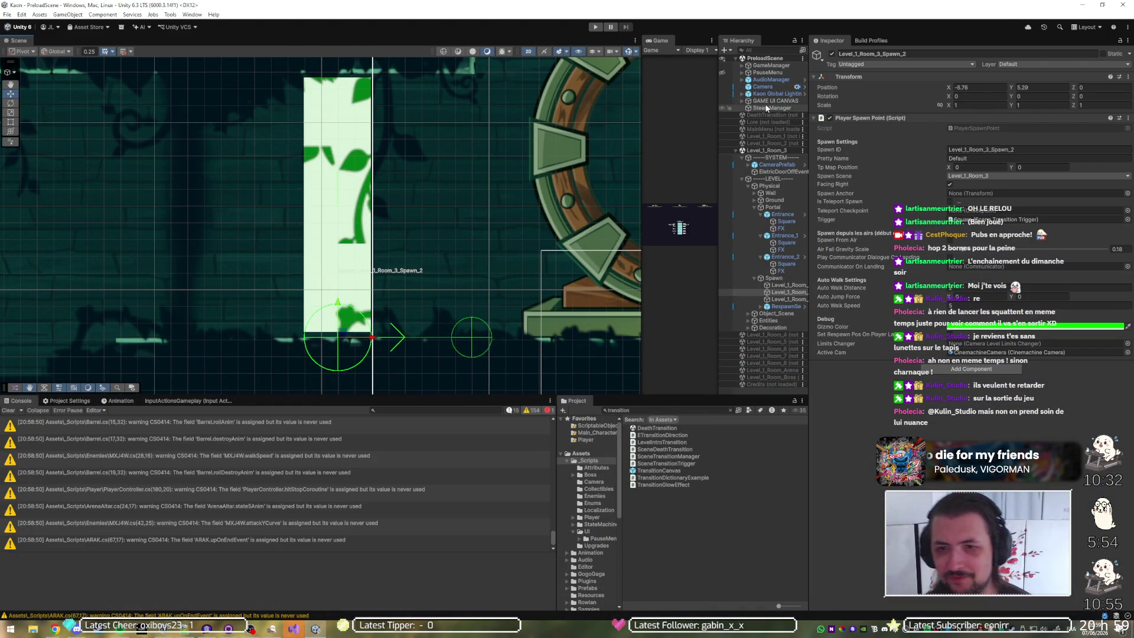
Step: Hide TransitionCanvas in the Scene view, save PreloadScene, and clear the console warnings
drag(726, 292, 753, 114)
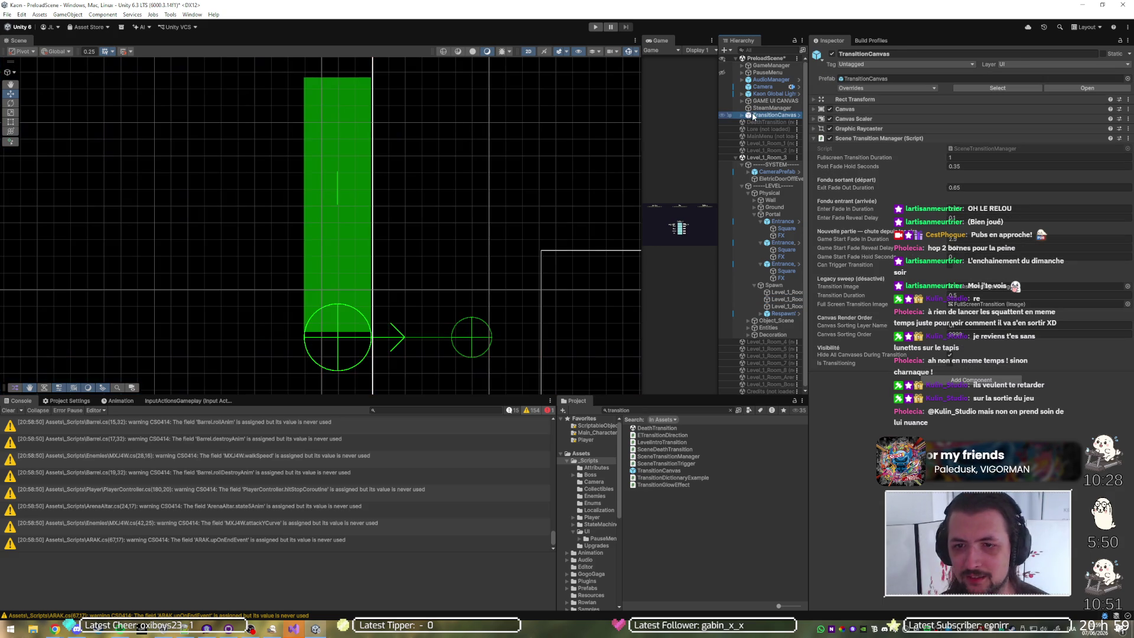
click(723, 115)
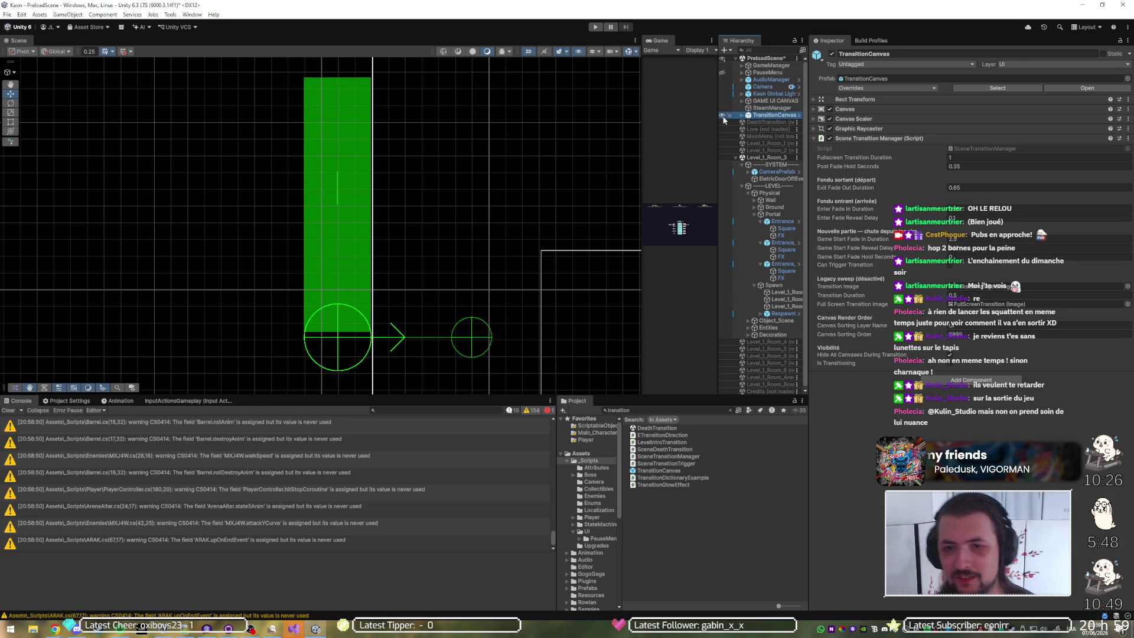
key(ctrl+s)
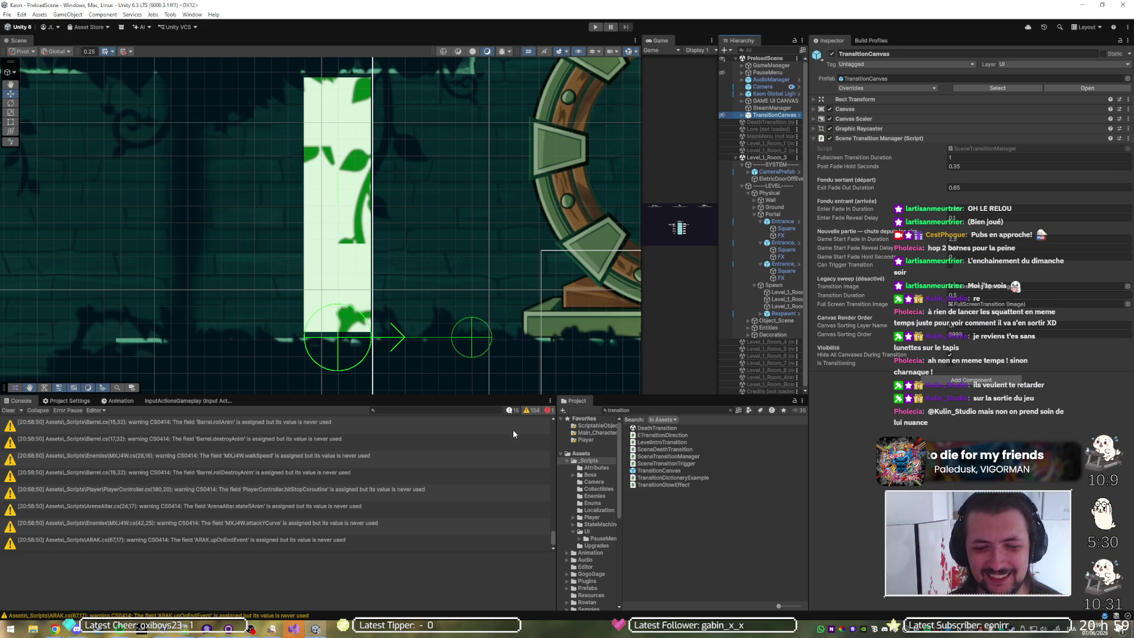
click(15, 410)
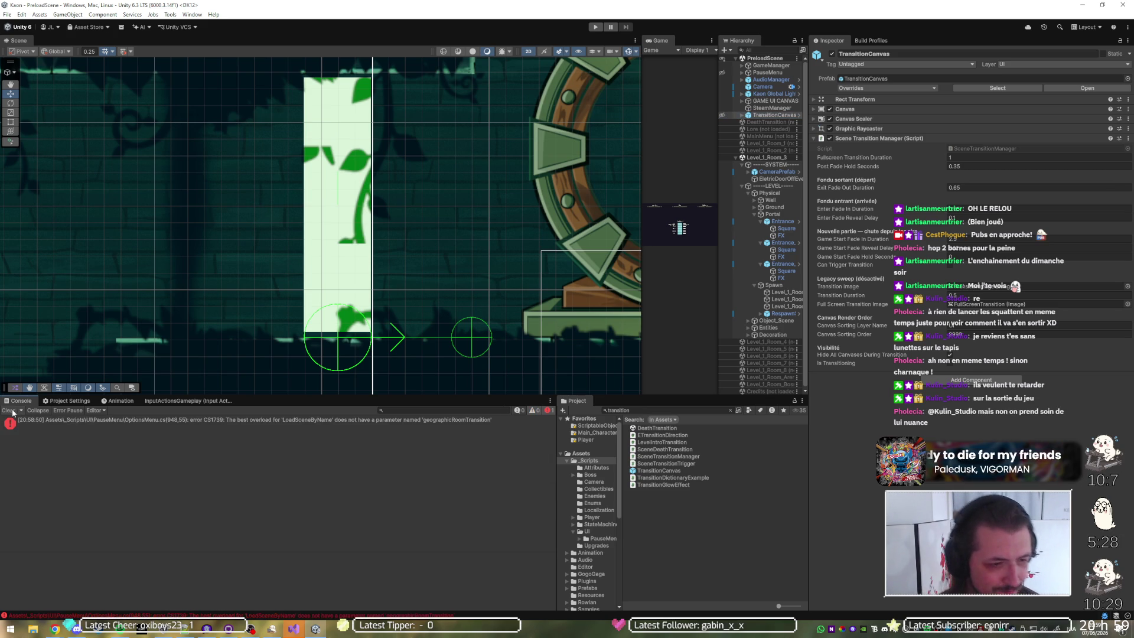
Step: Open the CS1739 error at line 948 of OptionsMenu.cs in Visual Studio
click(54, 420)
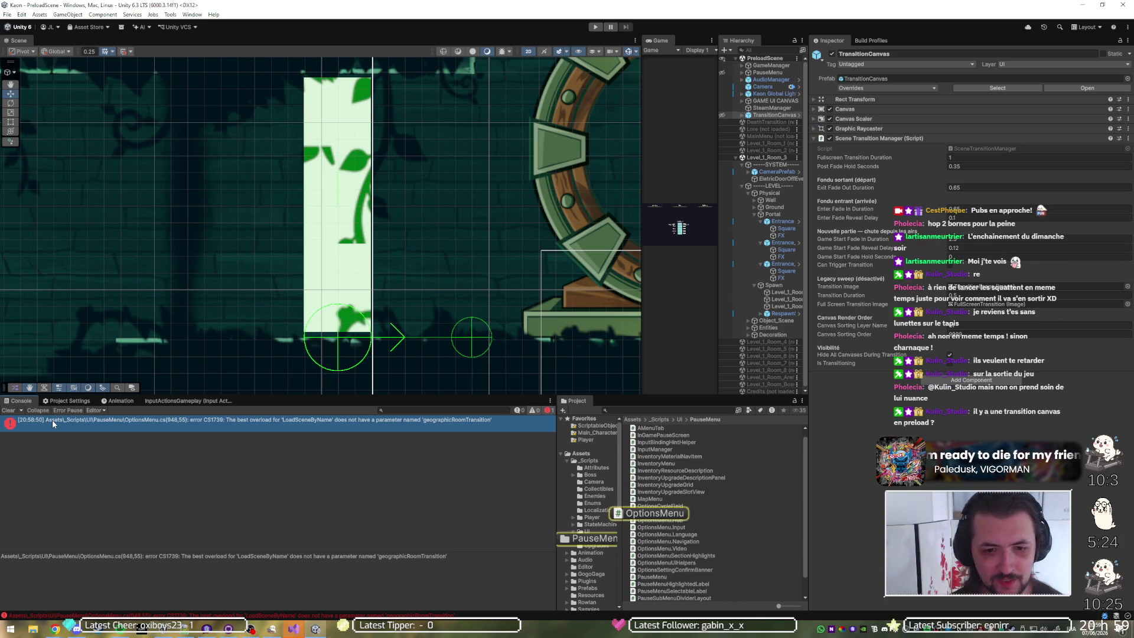
double_click(75, 428)
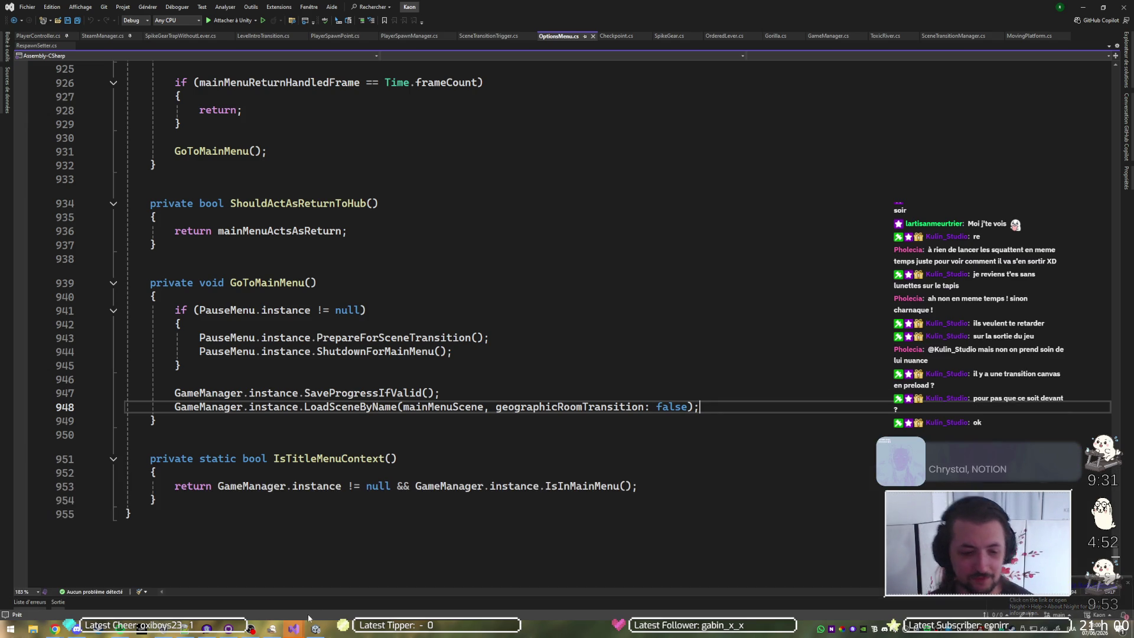
Step: Stop the Visual Studio debug session on PauseMenu.cs, then reselect the CS1739 error in Unity
click(1080, 7)
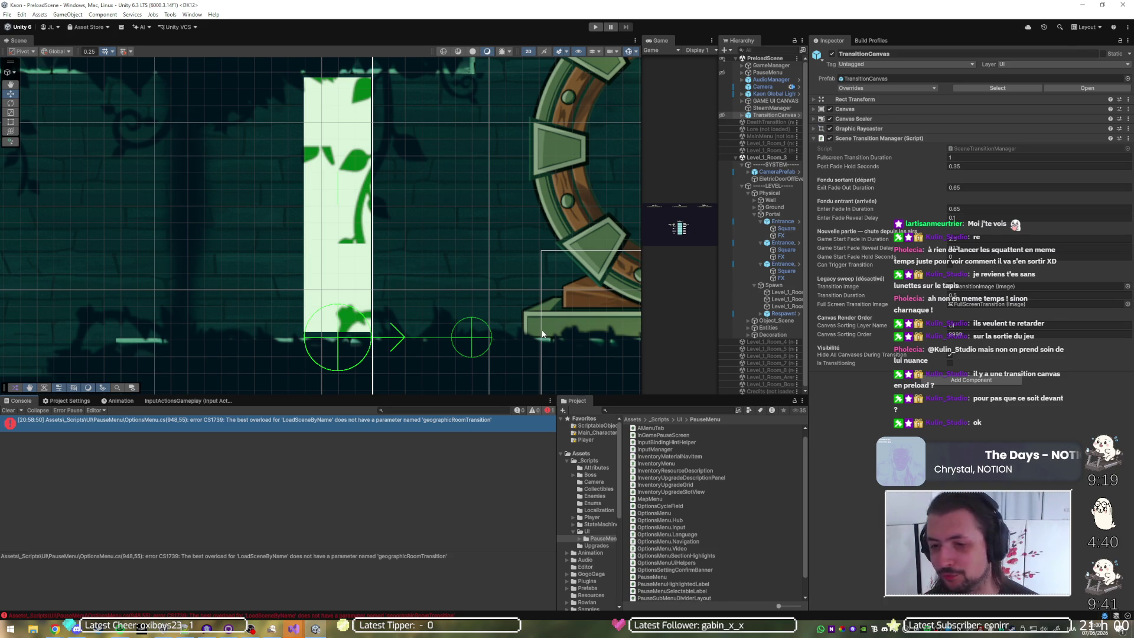
key(alt+Tab)
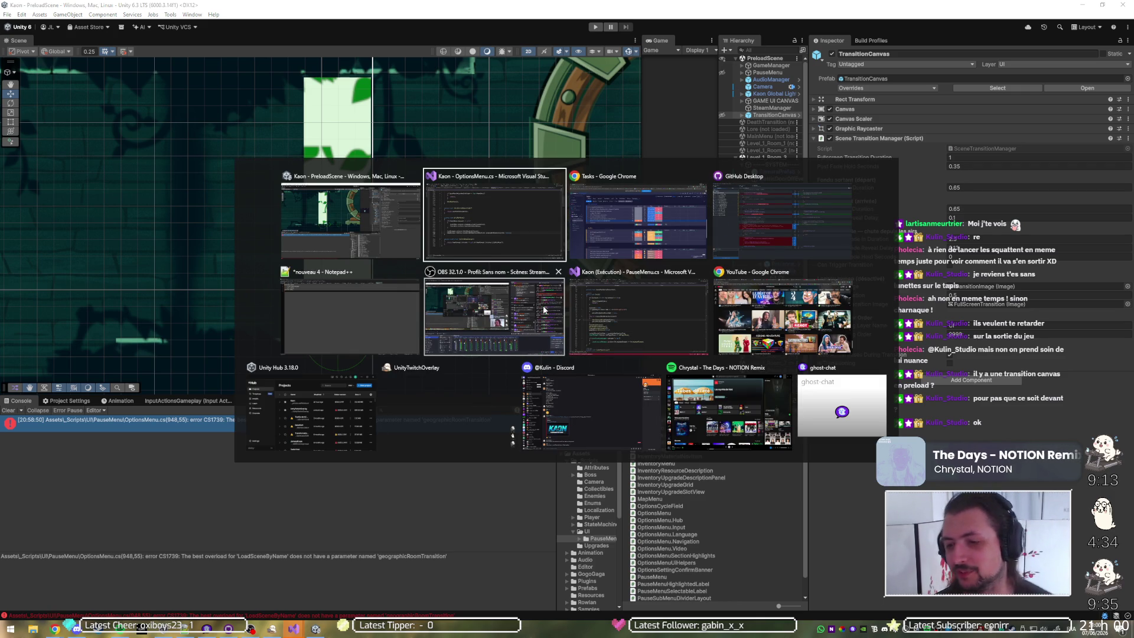
click(619, 296)
click(594, 325)
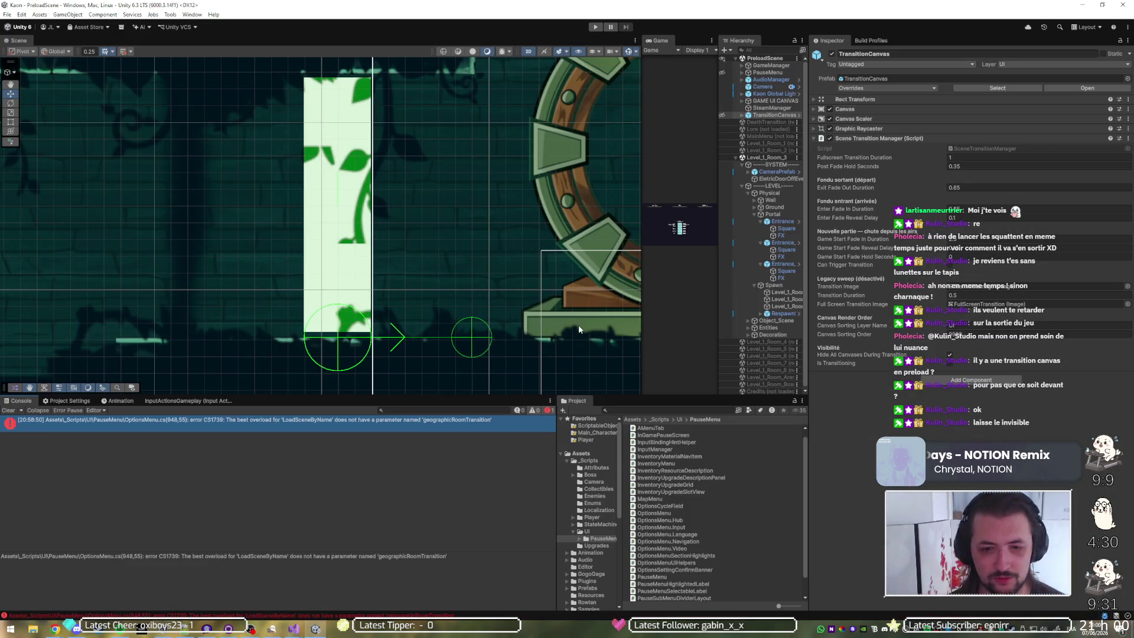
key(alt+Tab)
click(578, 328)
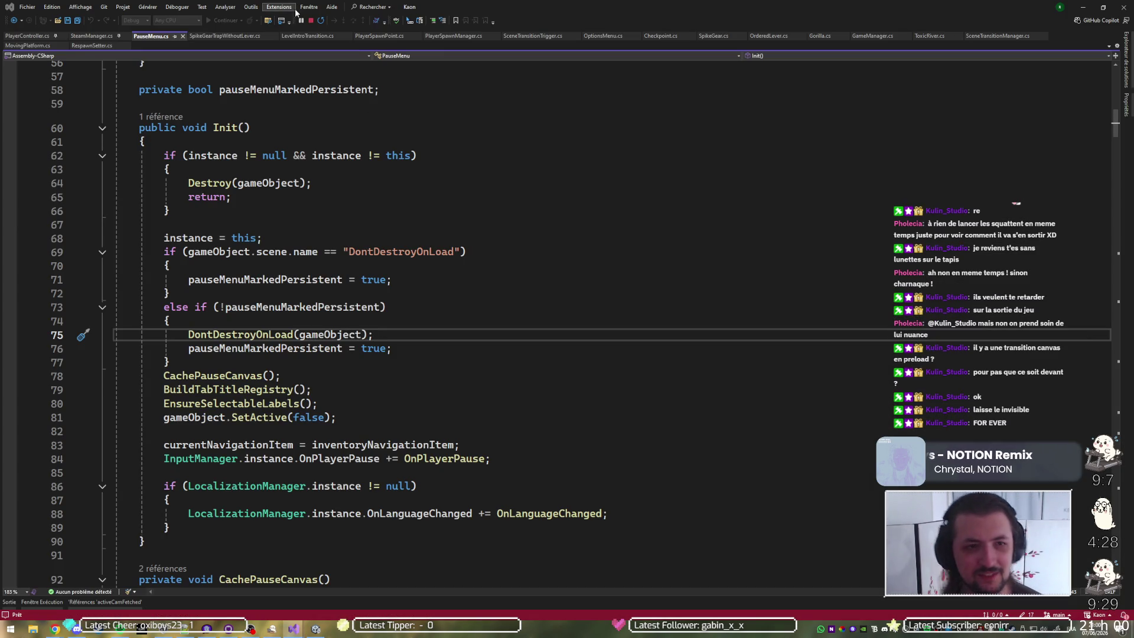
click(309, 22)
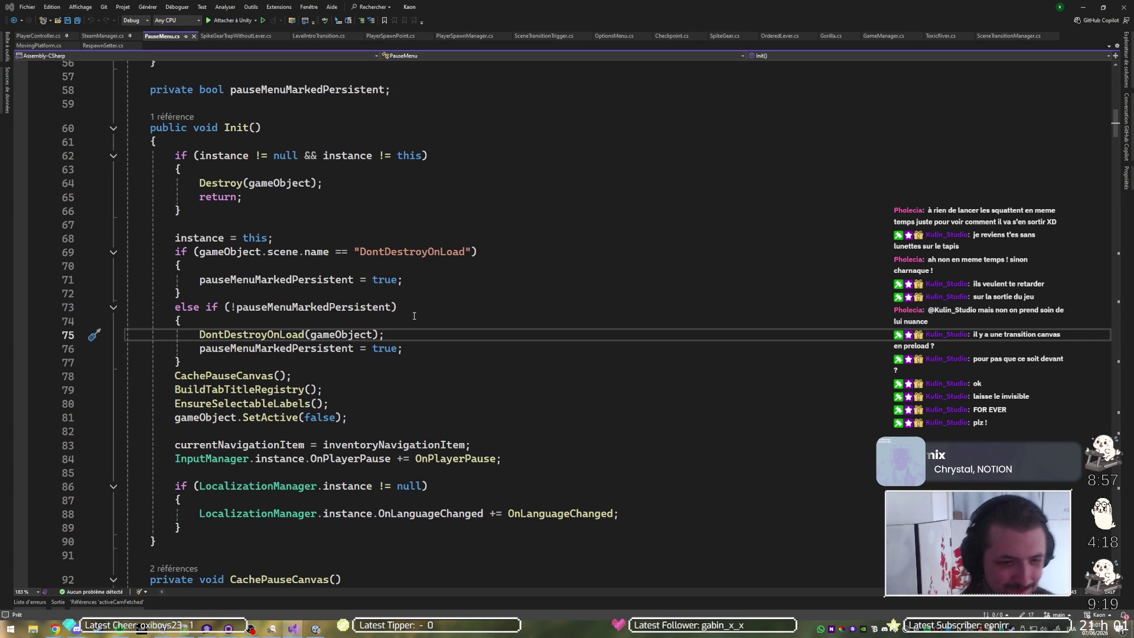
key(alt+Tab)
click(348, 429)
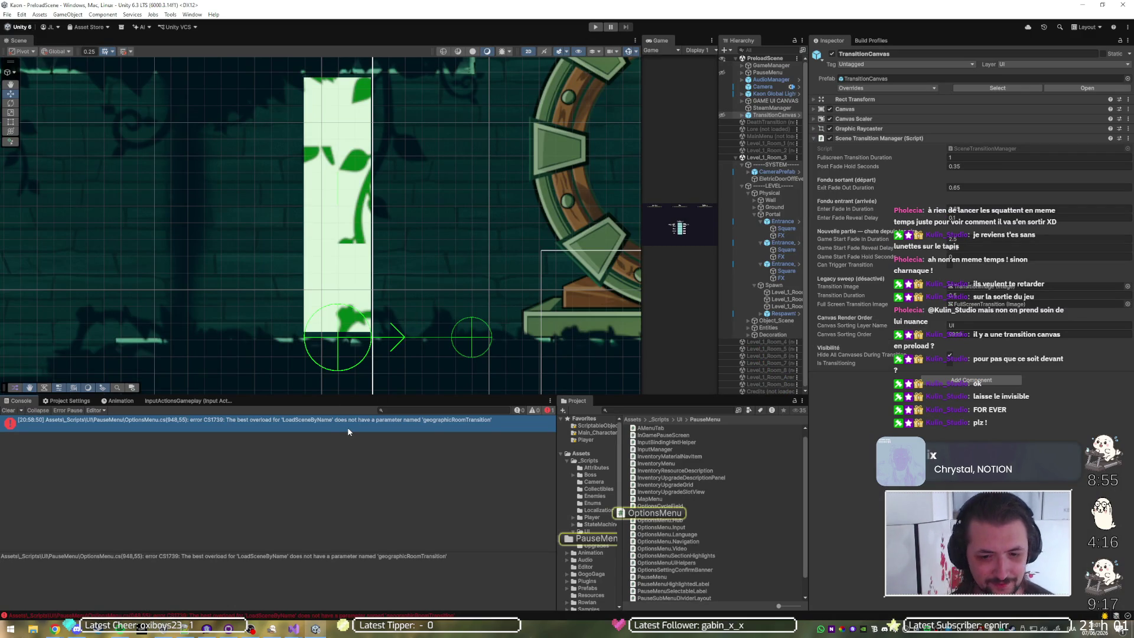
Step: Change line 948 to call LoadSceneByName(mainMenuScene) without geographicRoomTransition and save OptionsMenu.cs
double_click(348, 427)
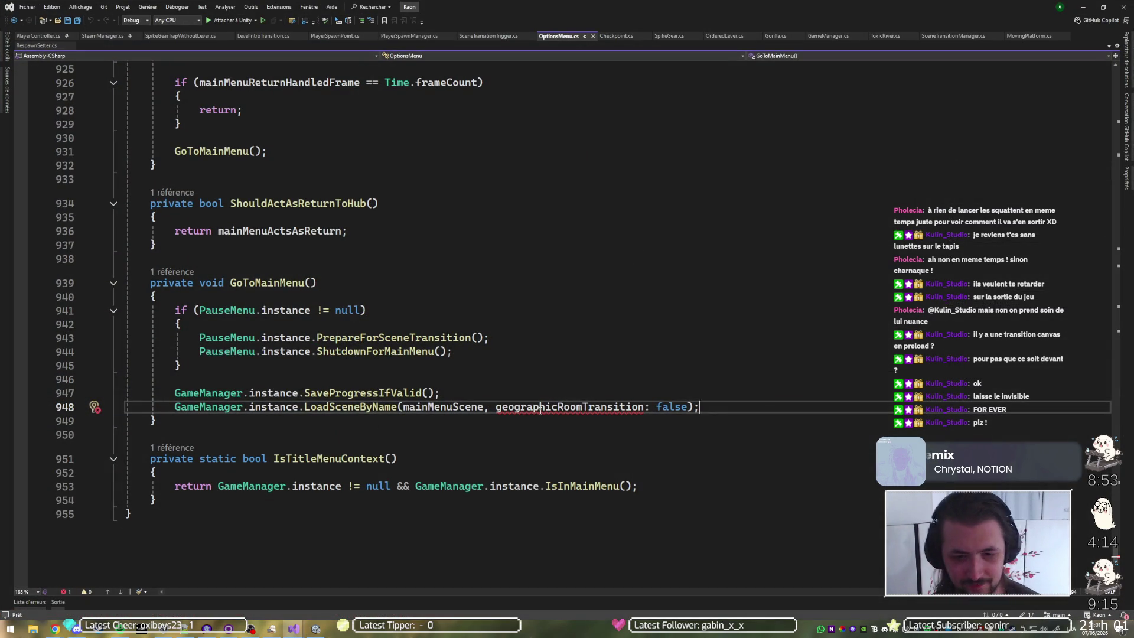
key(ctrl+shift+Right)
key(ctrl+shift+Right)
key(Delete)
key(BackSpace)
key(BackSpace)
key(ctrl+s)
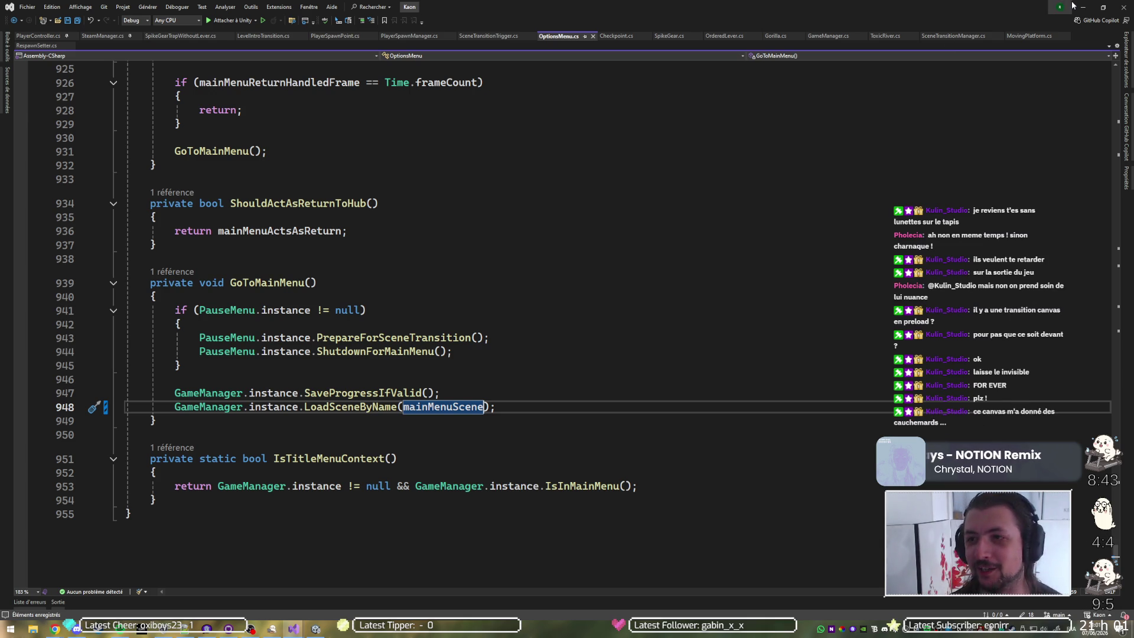
key(alt+Tab)
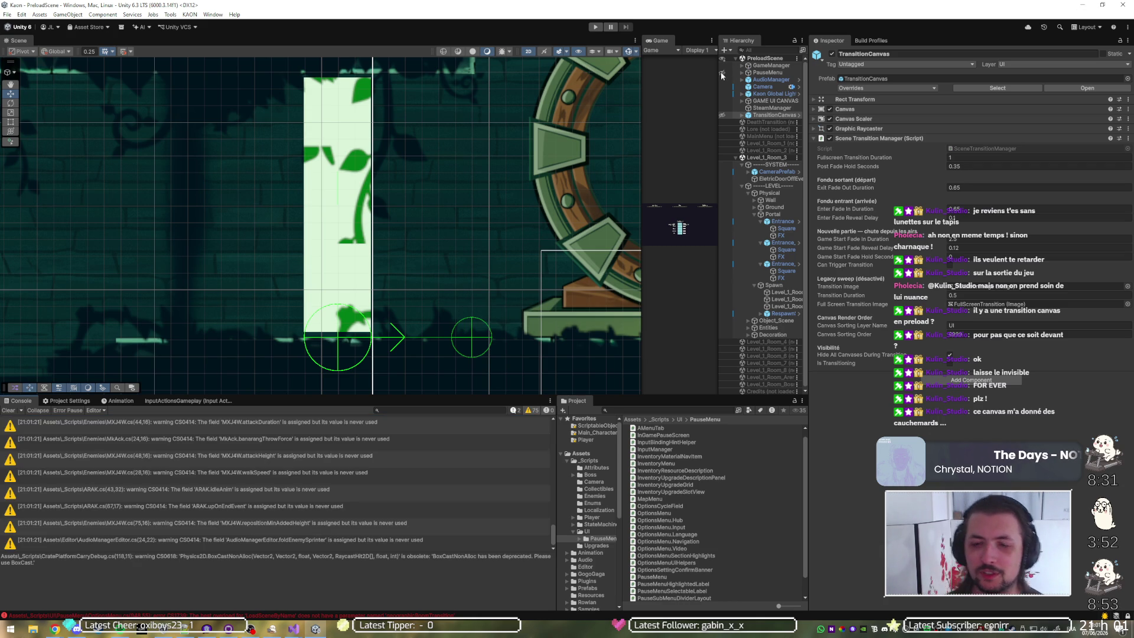
Step: Zoom out and hide PauseMenu in the Scene view, then switch to GitHub Desktop
scroll(377, 272, down, 5)
scroll(264, 313, down, 6)
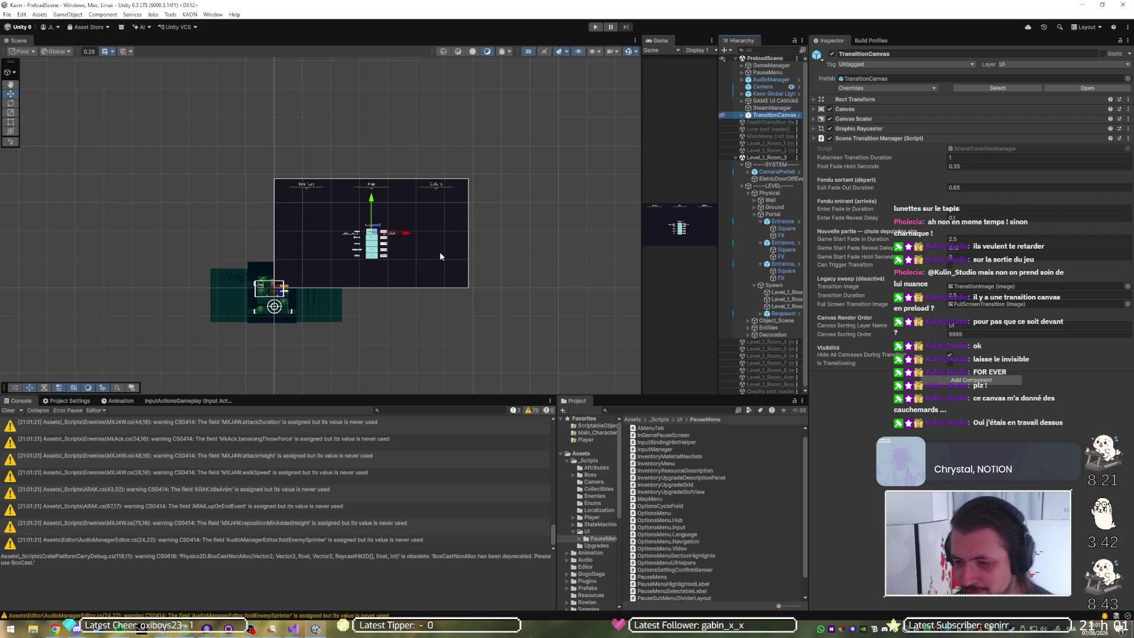
click(721, 72)
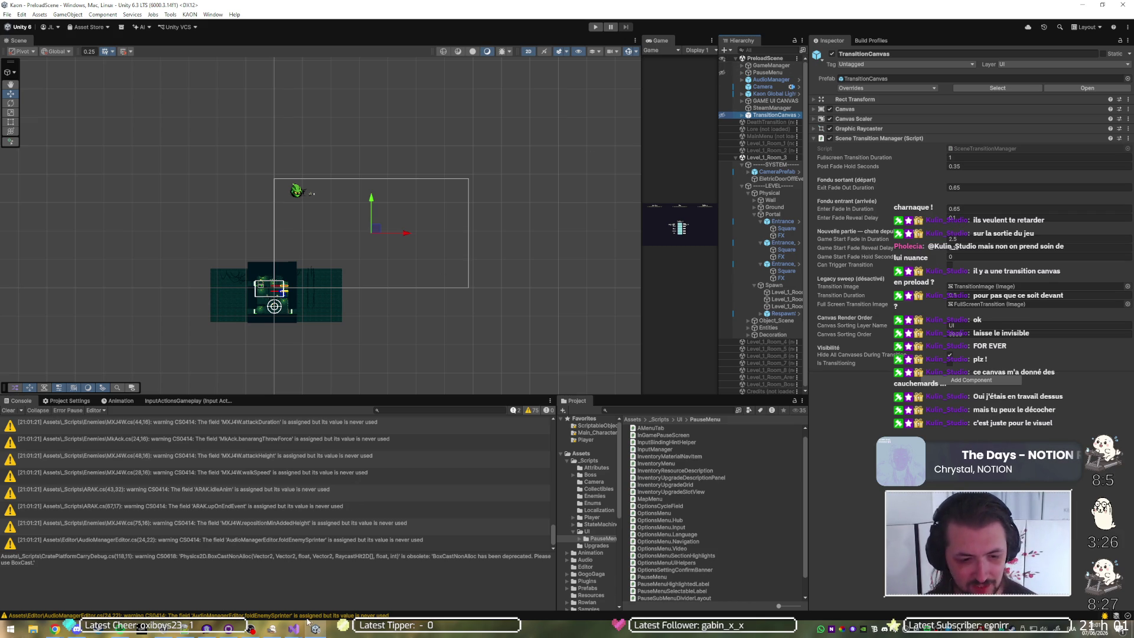
mouse_move(299, 634)
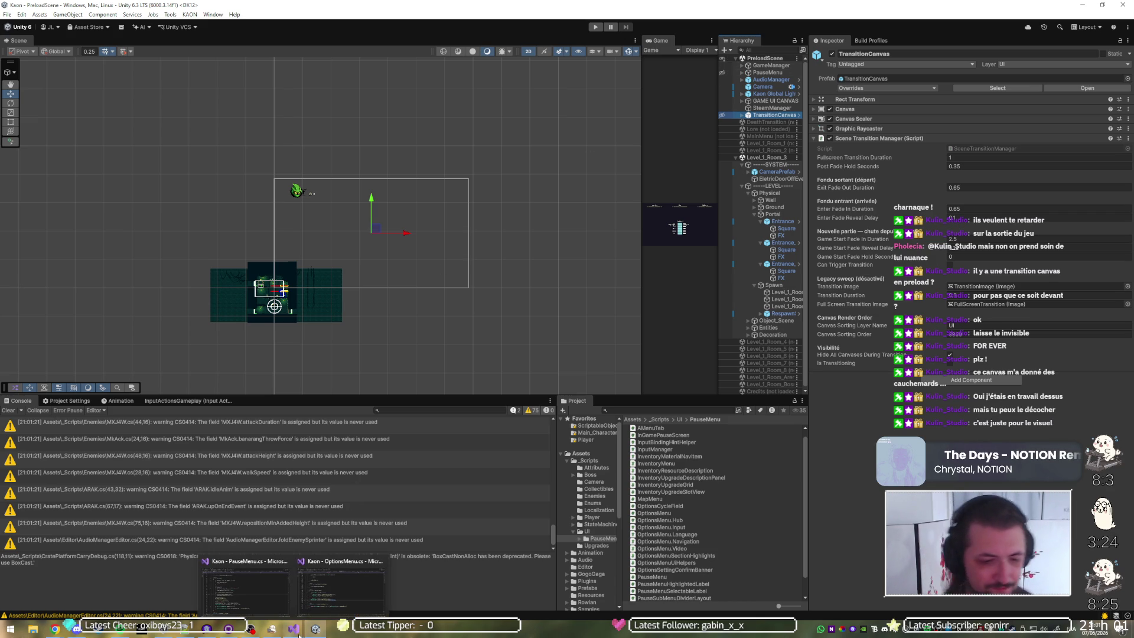
click(271, 629)
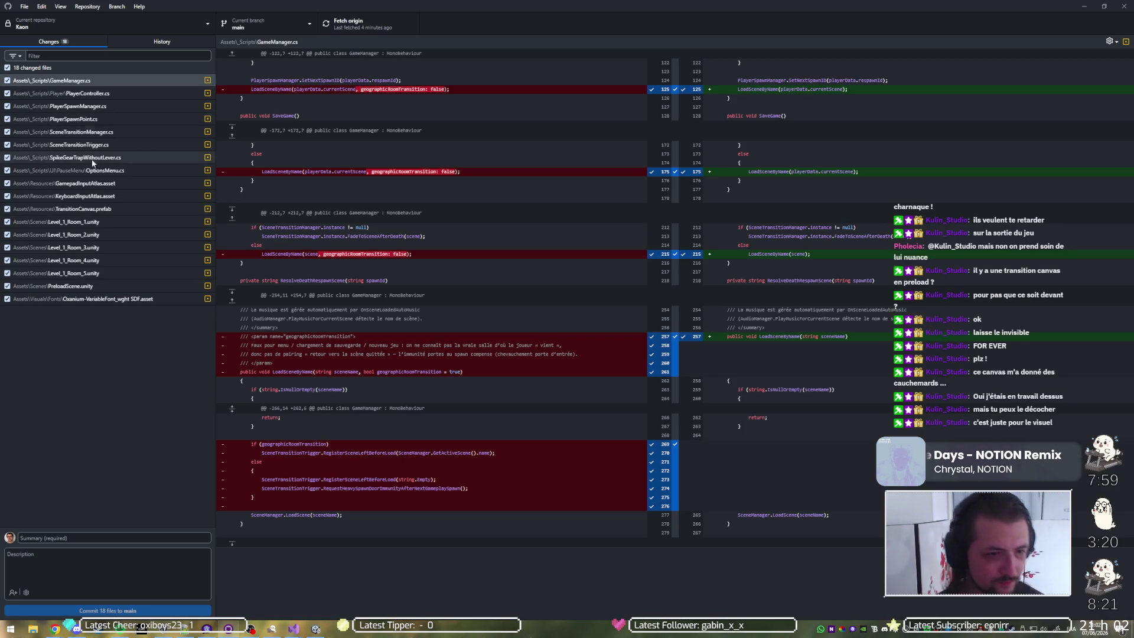
Step: Discard the Oxanium-VariableFont_wght SDF.asset changes, leaving 17 changed files
click(88, 300)
right_click(90, 303)
click(109, 311)
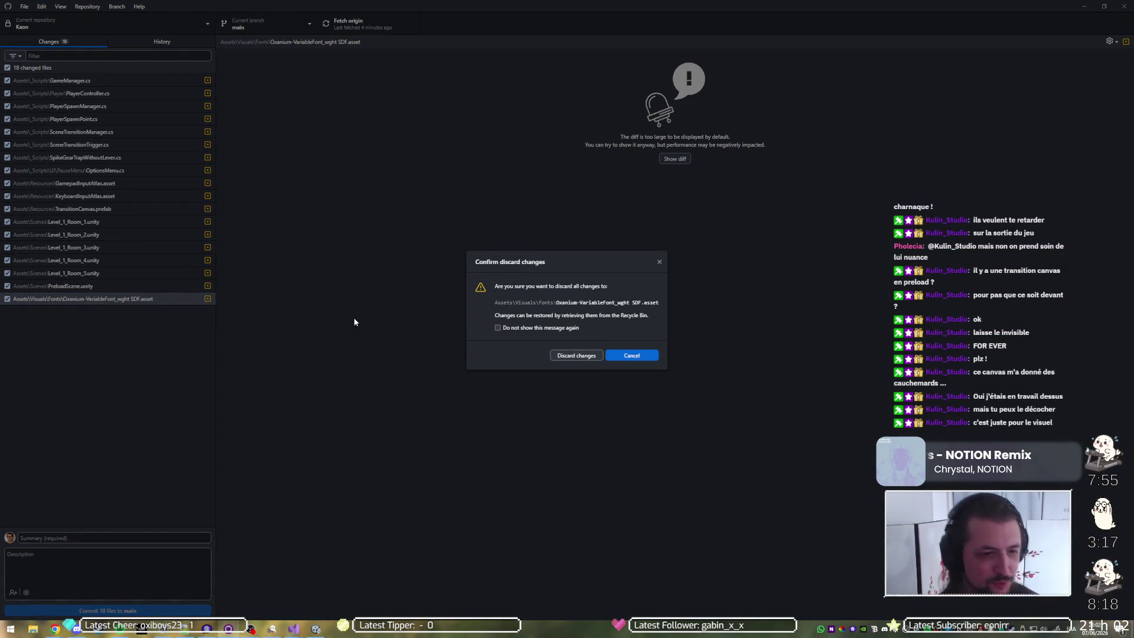
click(563, 357)
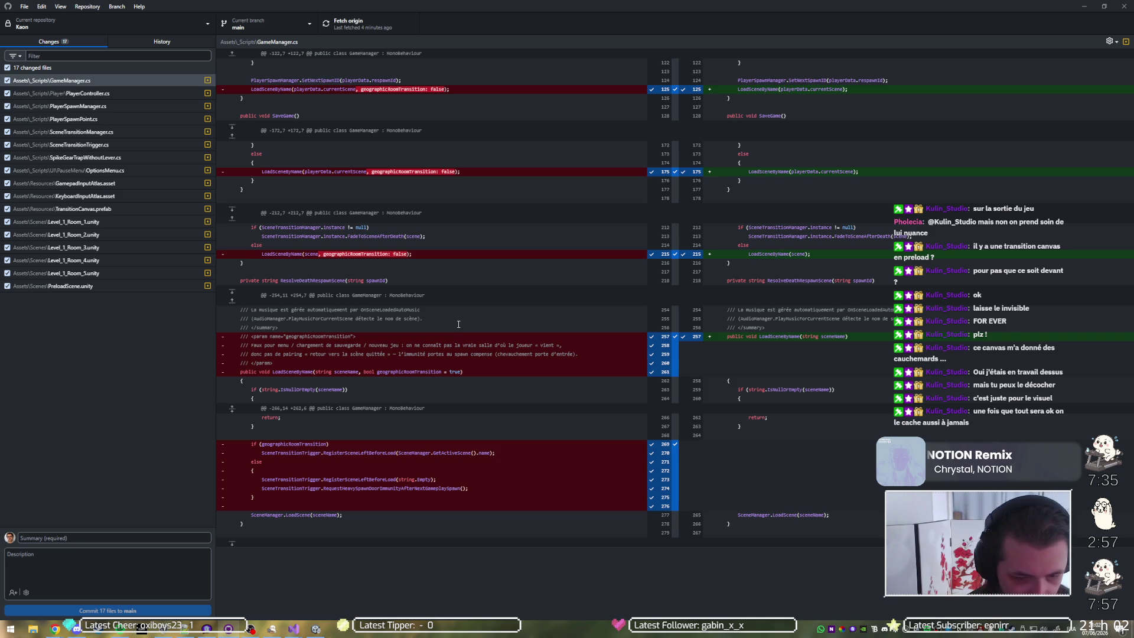
key(Down)
click(126, 538)
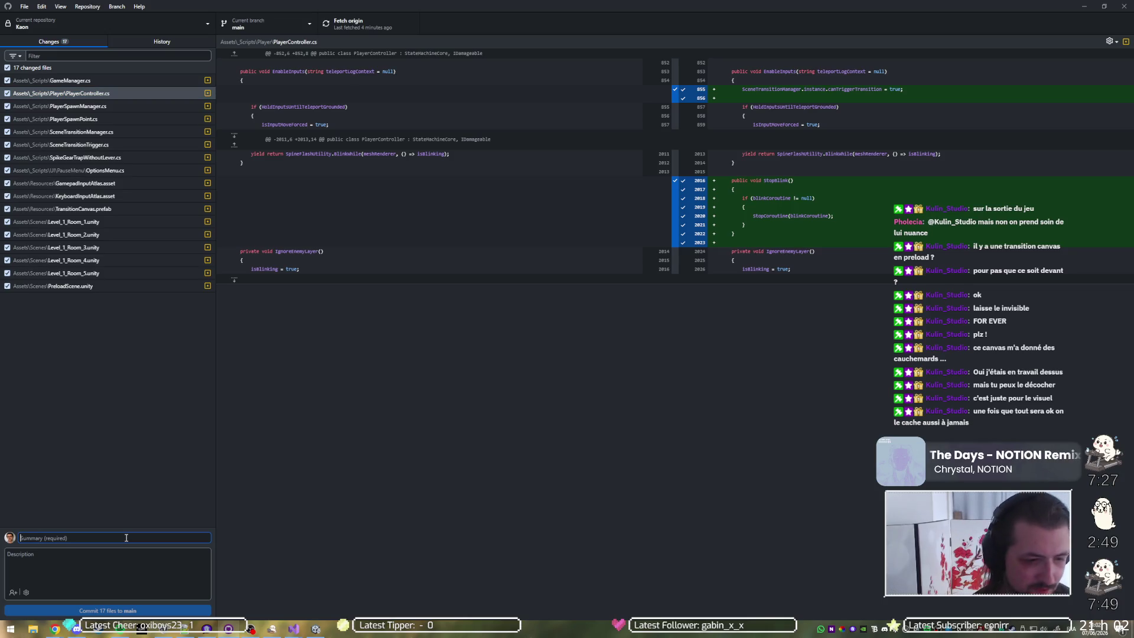
Step: Start the commit summary with 'fix transition loops, white player when hit during transition,'
text(fix )
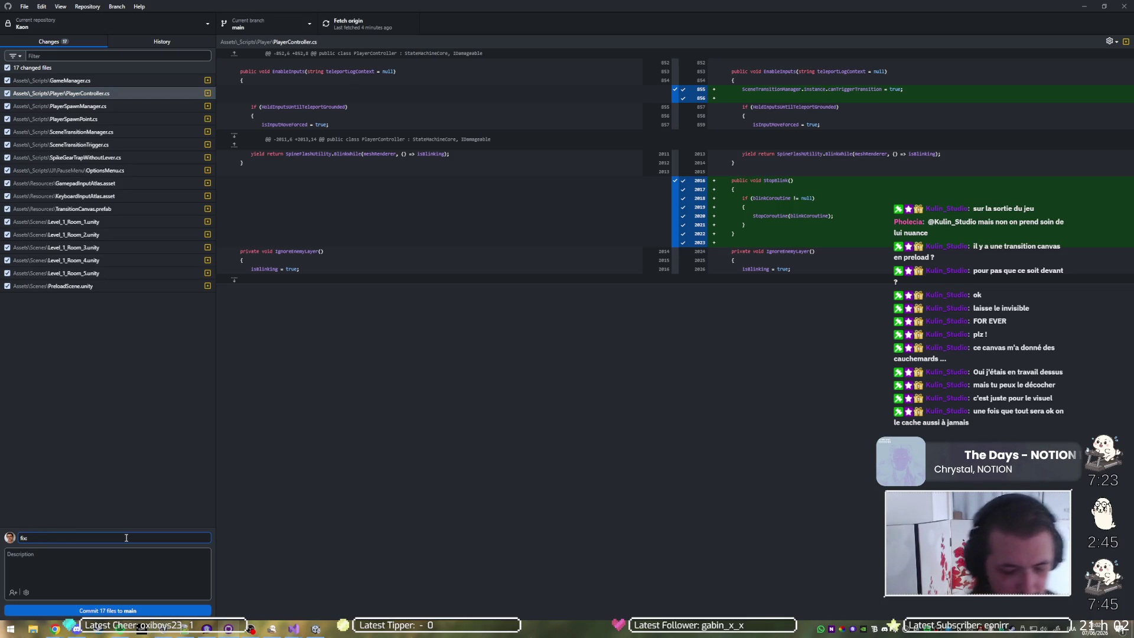
text(transitions)
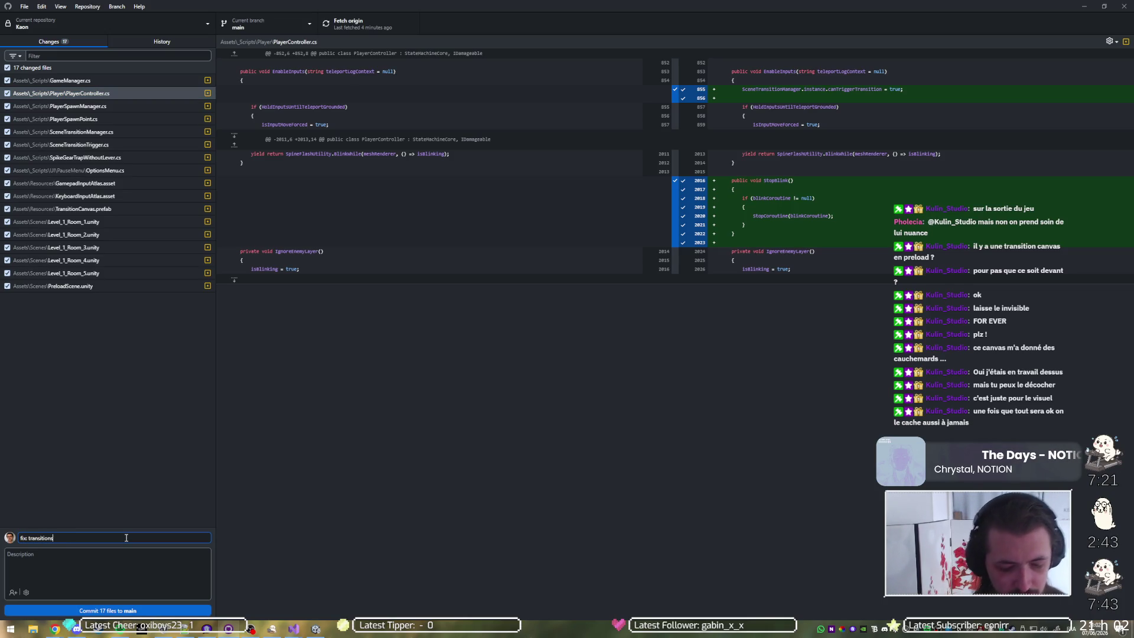
key(BackSpace)
text(loop)
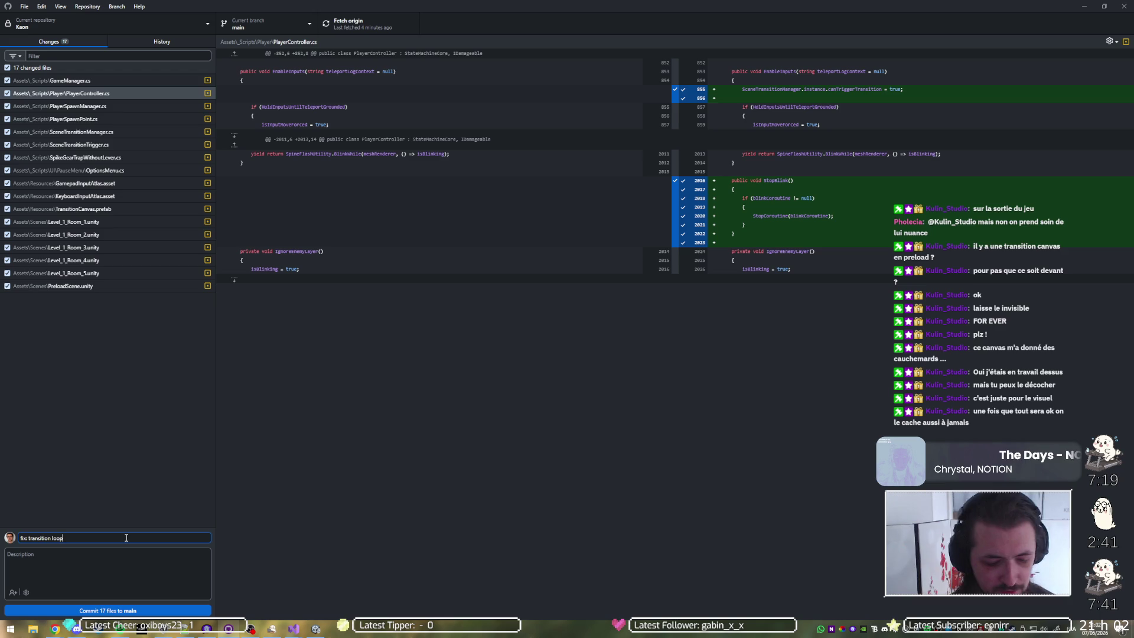
text(s,)
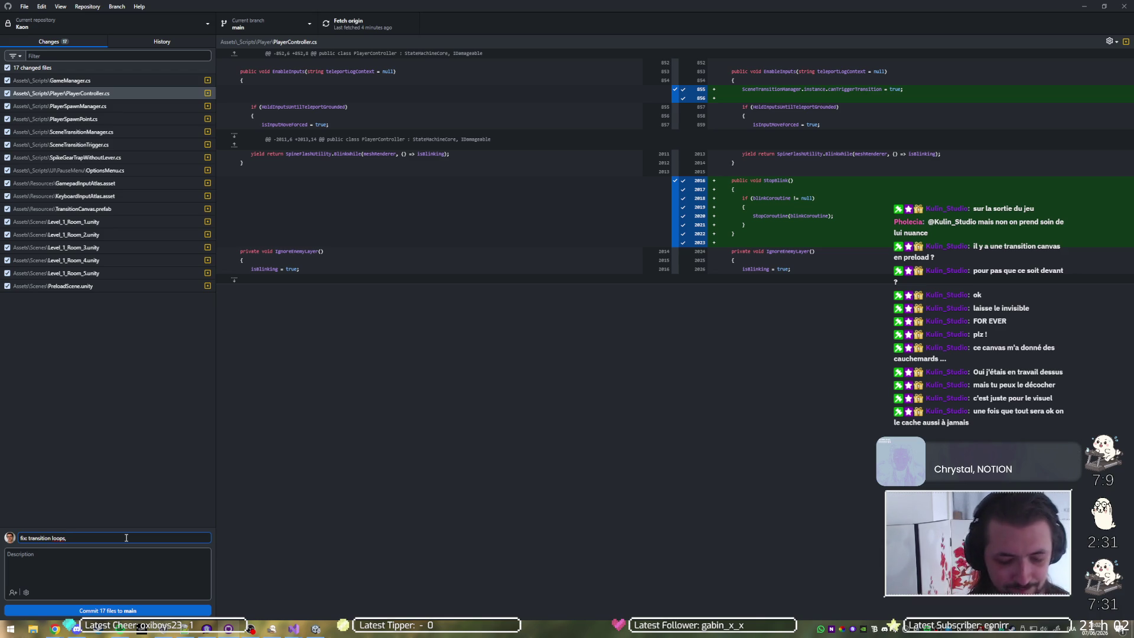
text( white )
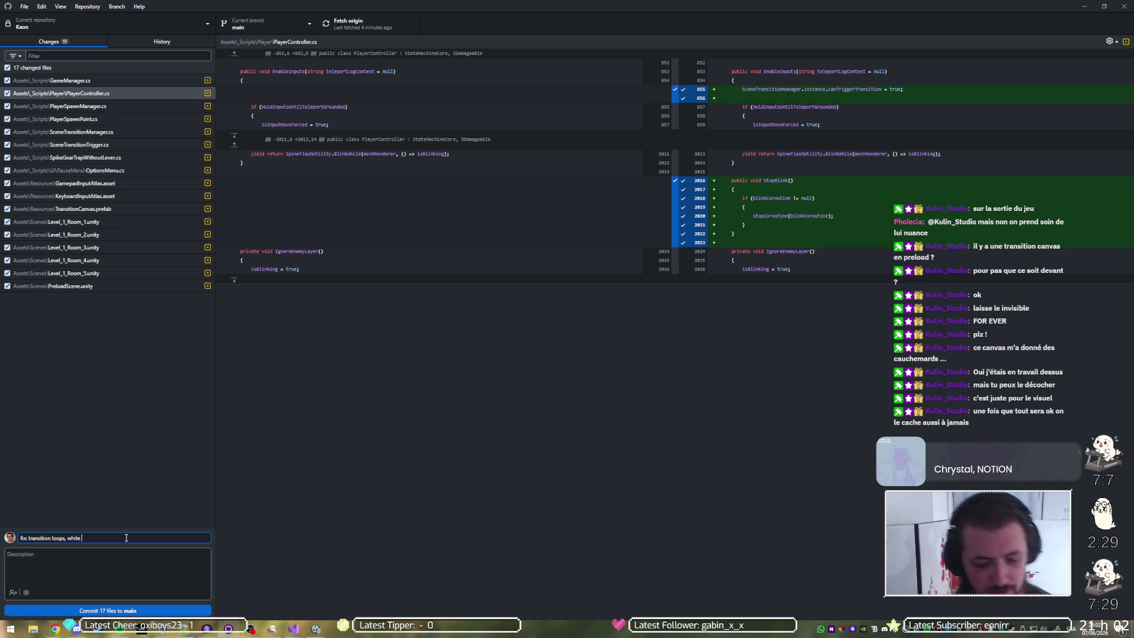
text(player when)
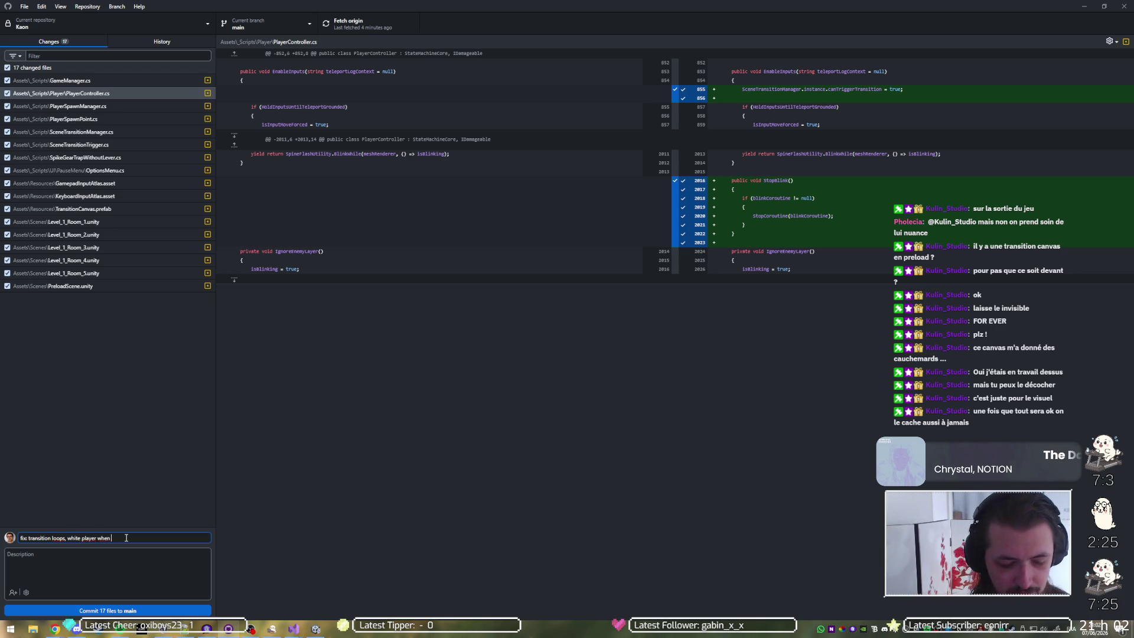
text( hit du)
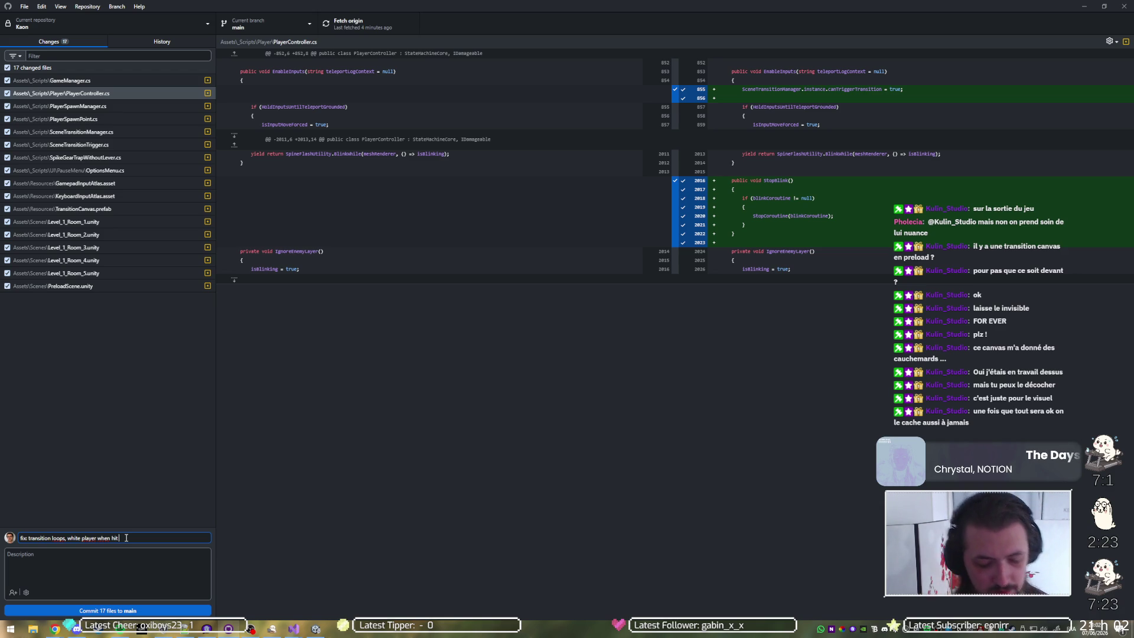
text(rin)
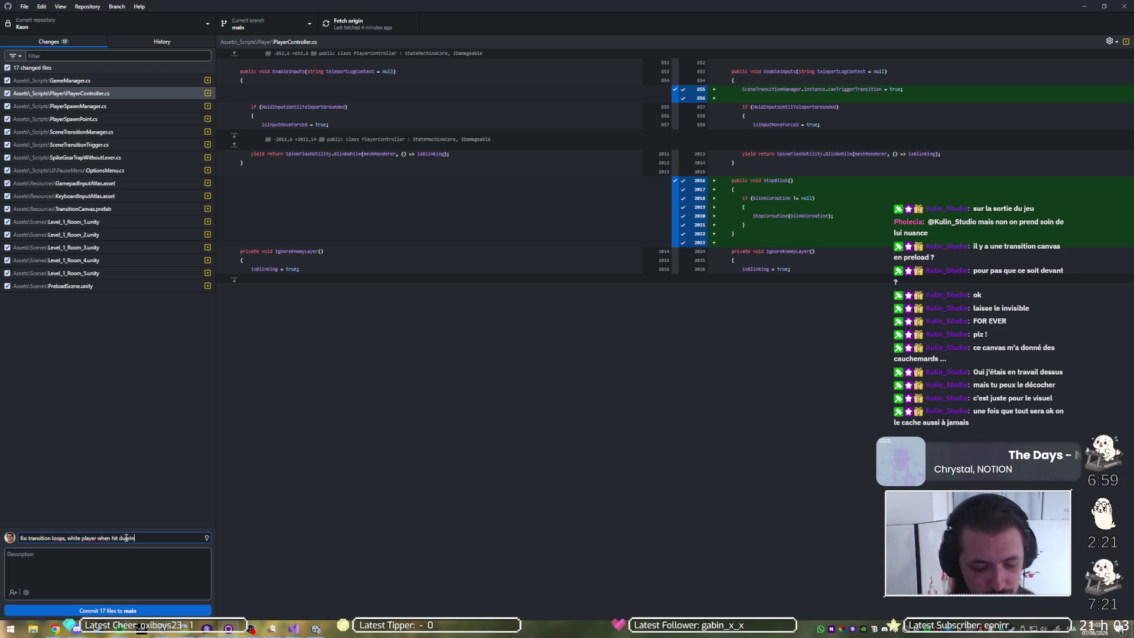
text(g transition)
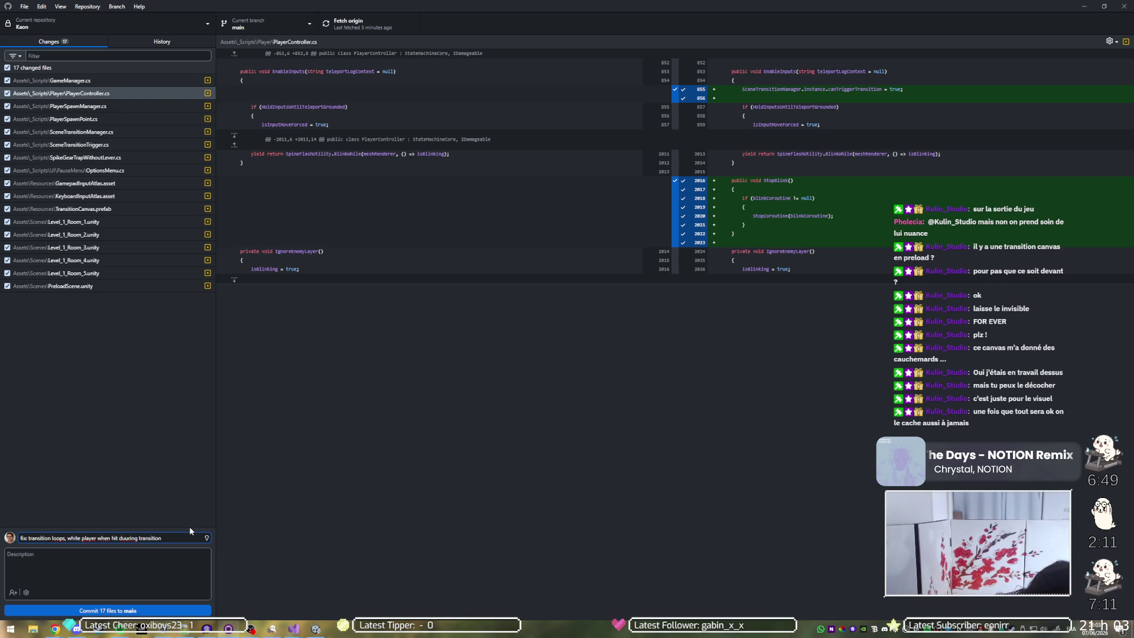
click(125, 542)
key(BackSpace)
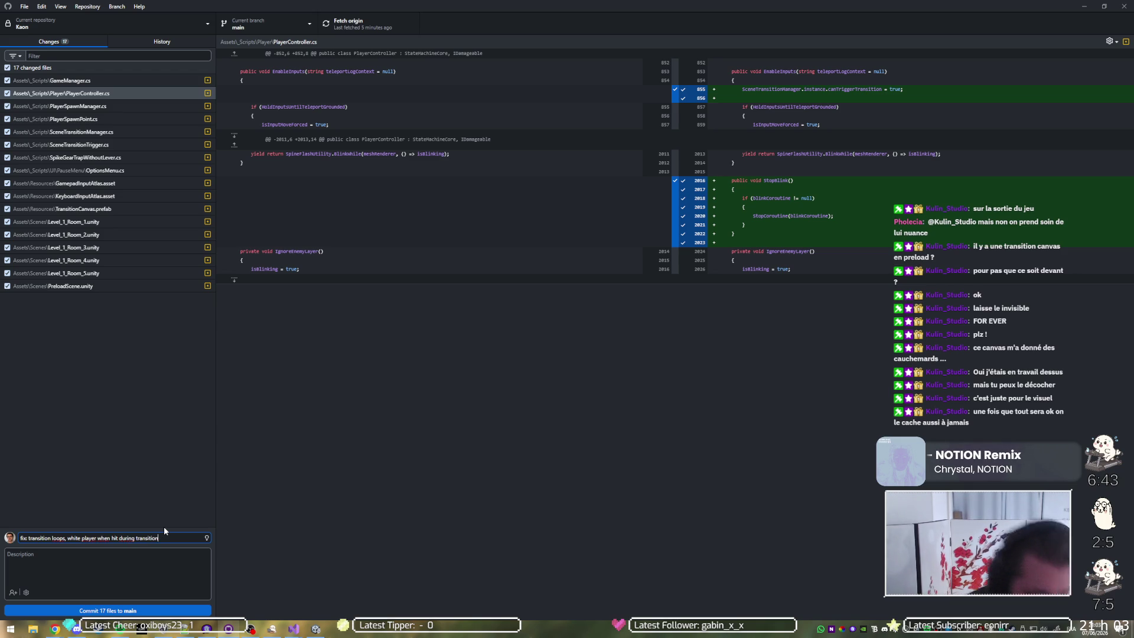
text(, )
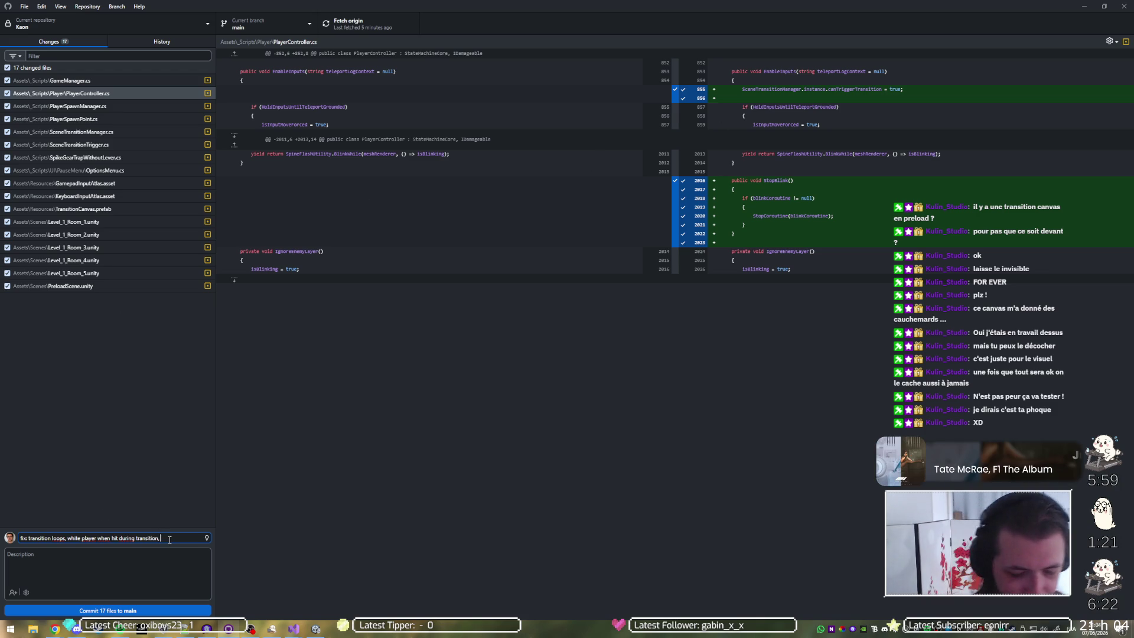
Step: Finish the summary with restoring transitions when the player recovers inputs
text(restore tr)
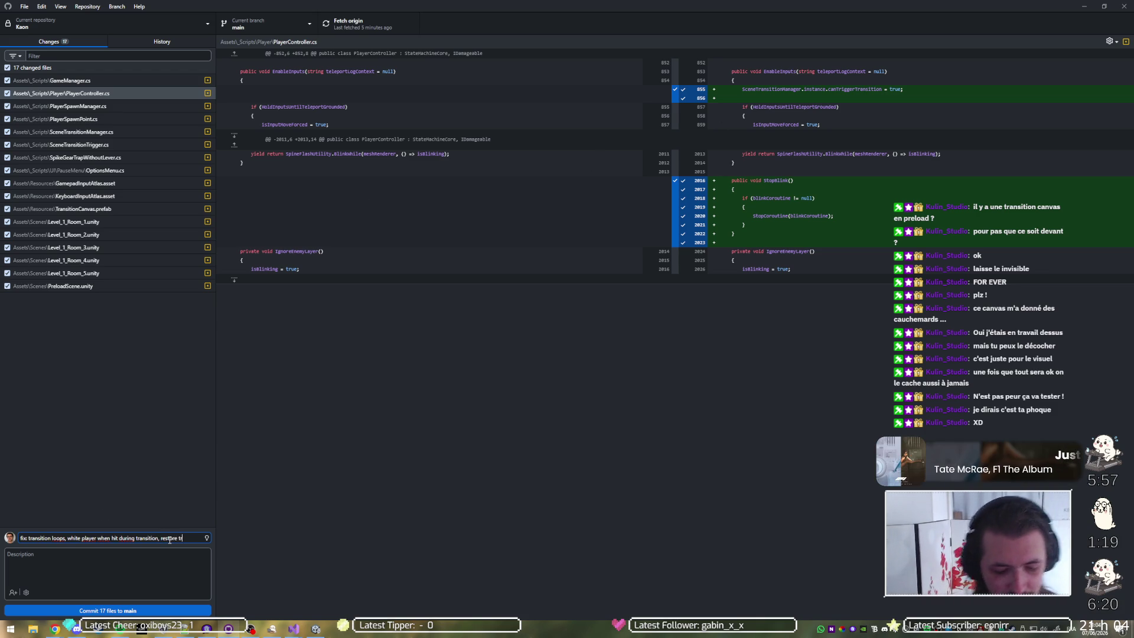
text(ansit)
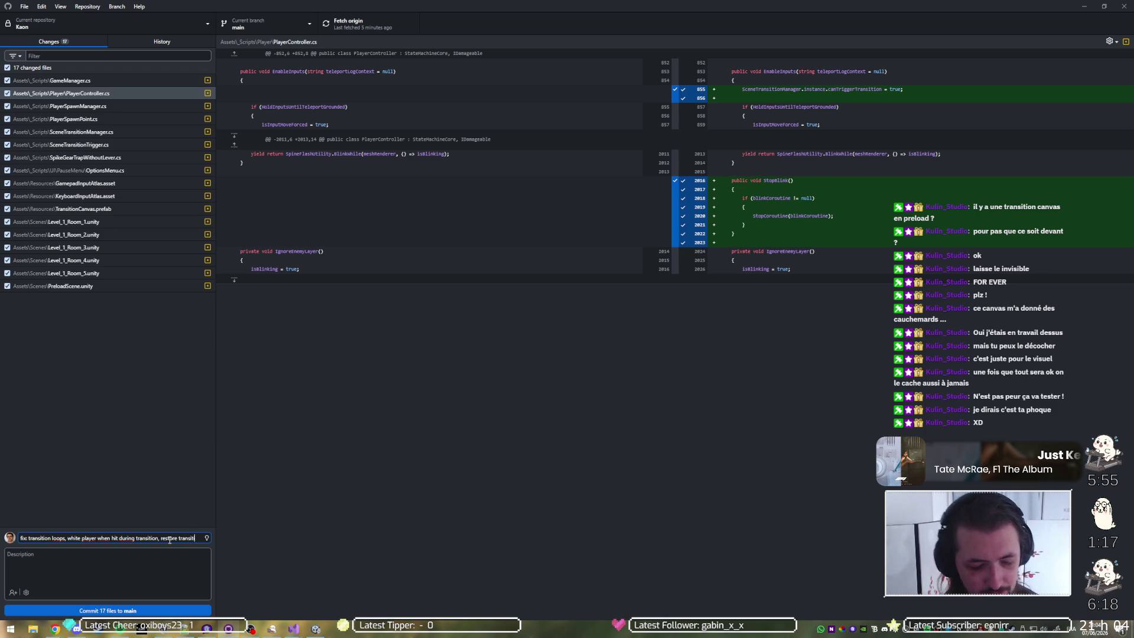
text(ion when p)
text(layer re)
text(cover inpu)
text(ts)
text(s)
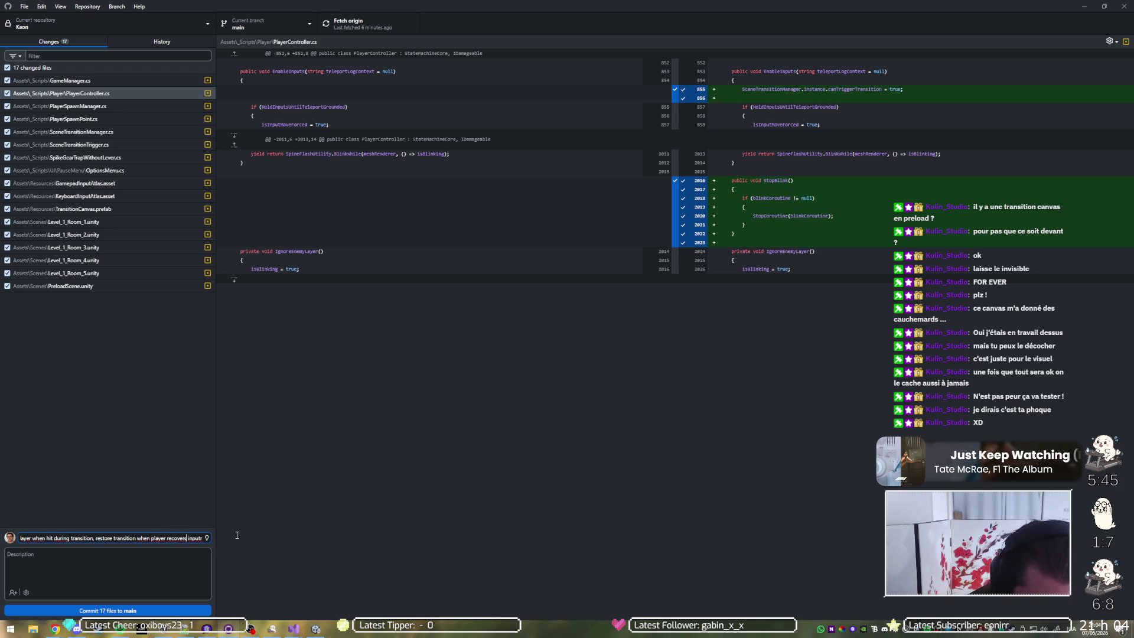
key(End)
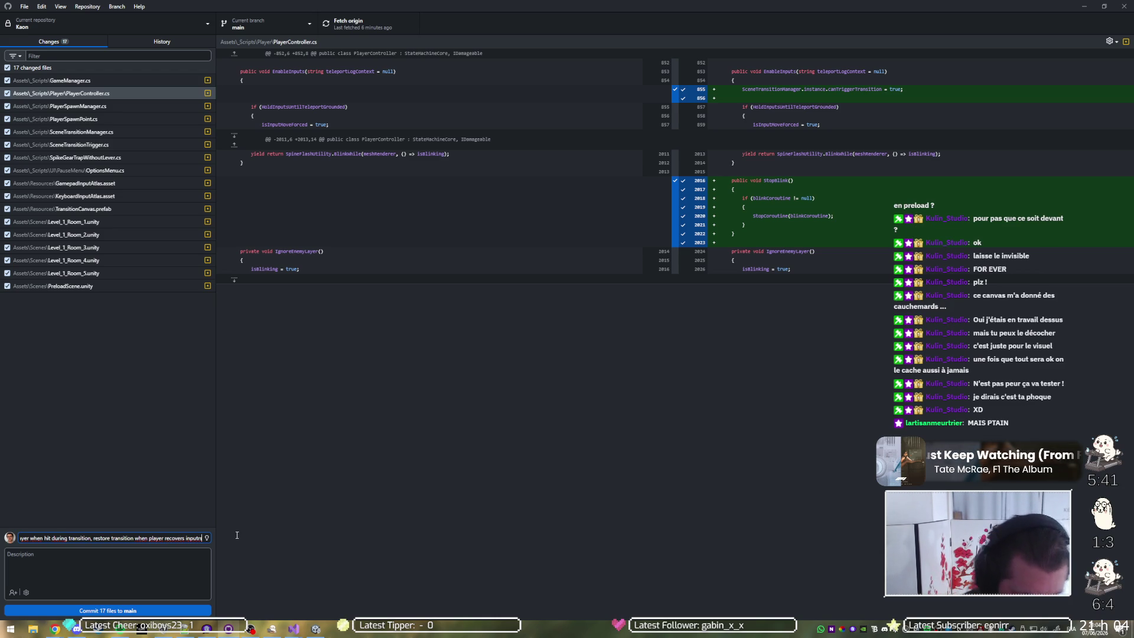
key(ctrl+Left)
key(End)
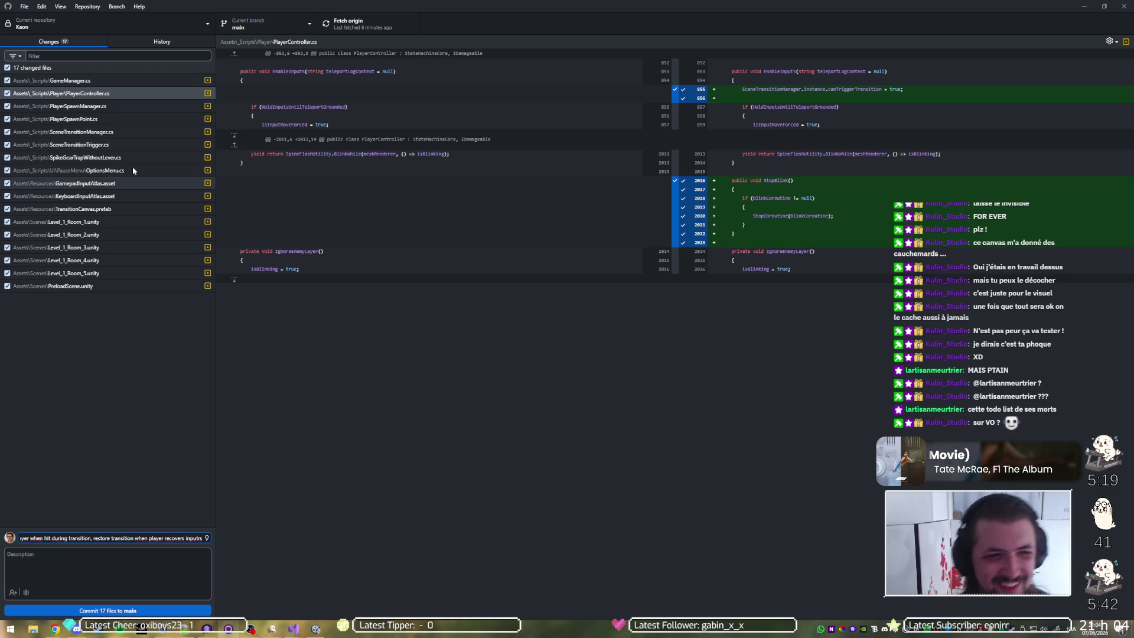
click(133, 105)
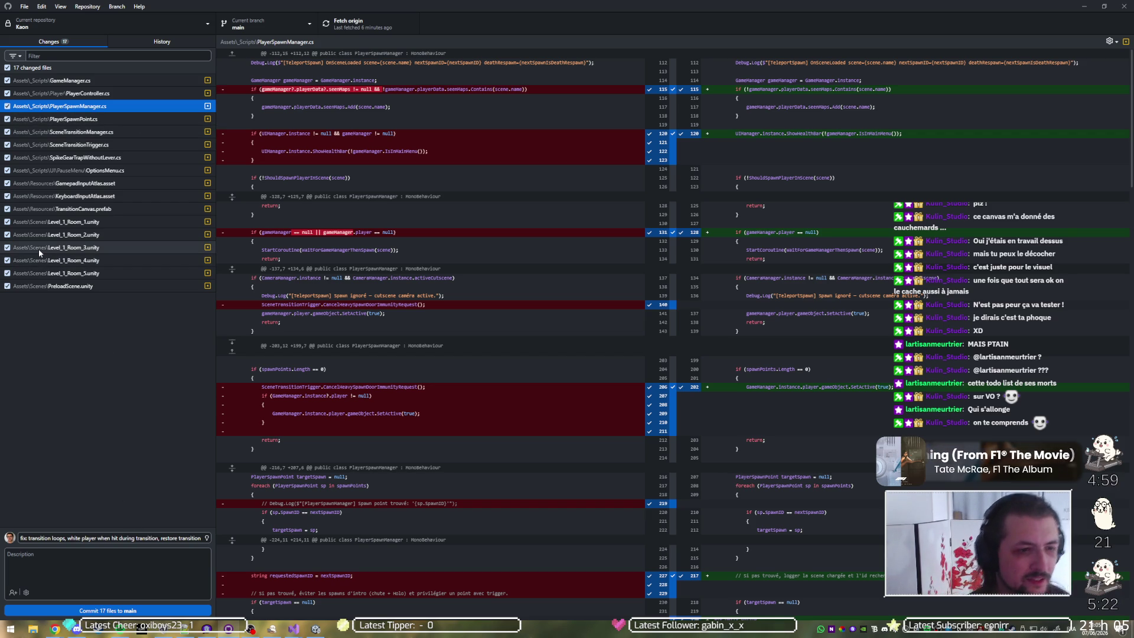
Step: Exclude Level_1_Room_1–5 and PreloadScene.unity from the commit
click(7, 222)
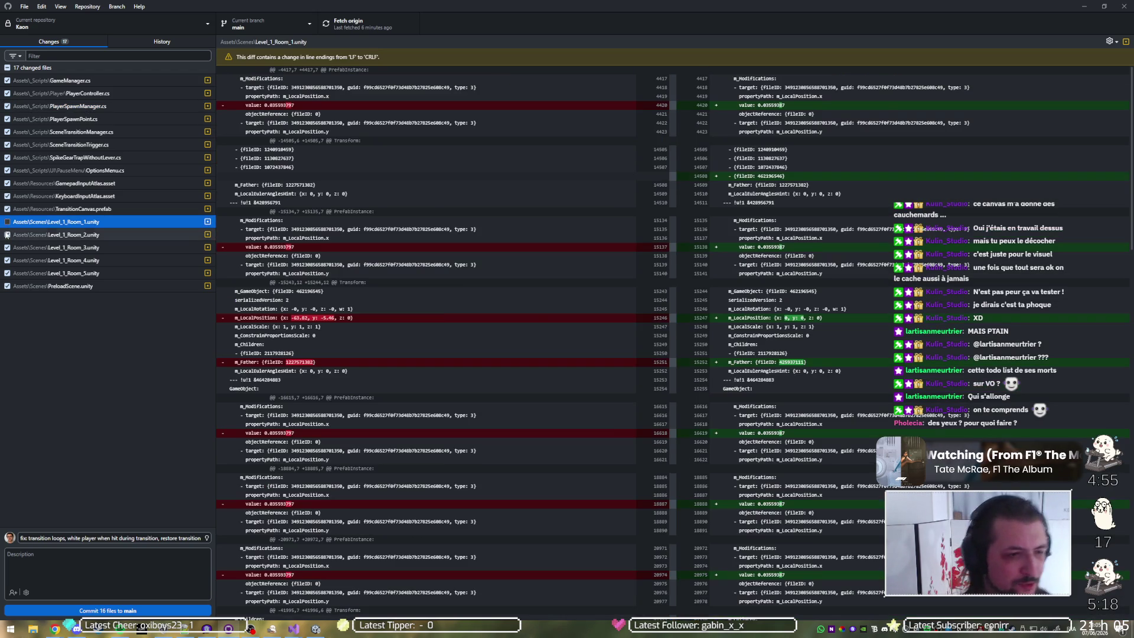
click(7, 235)
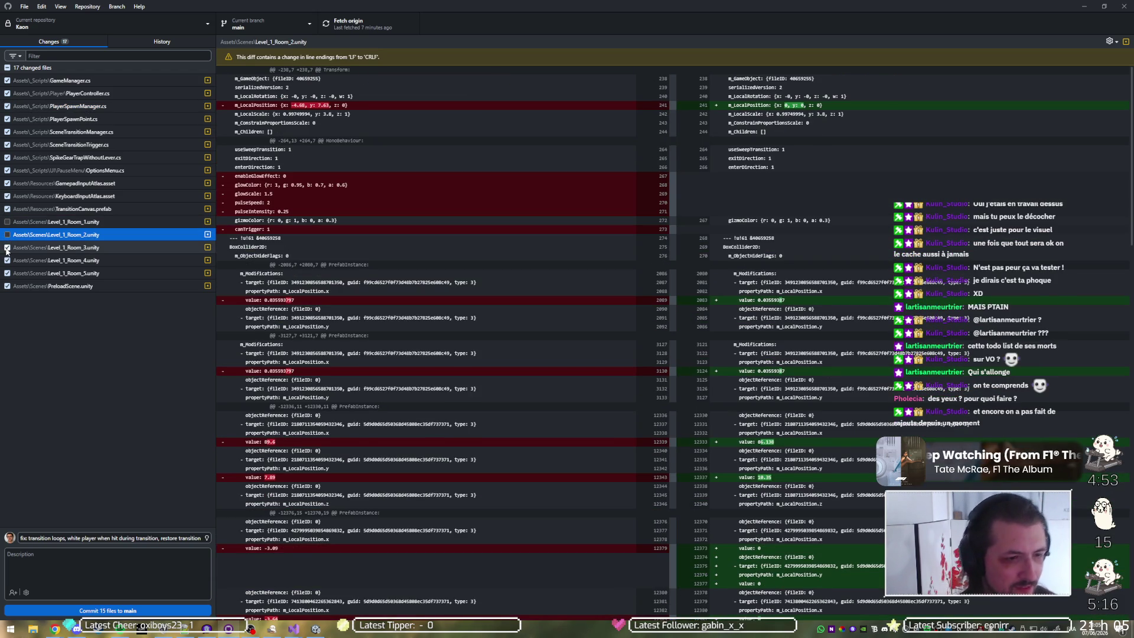
click(7, 248)
click(7, 263)
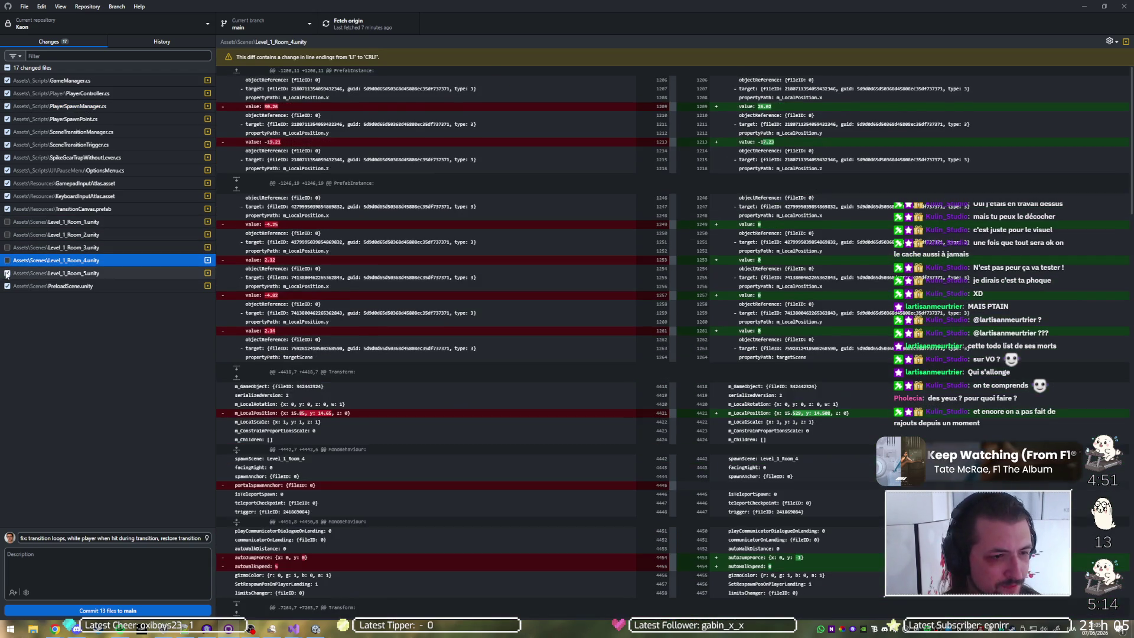
click(7, 274)
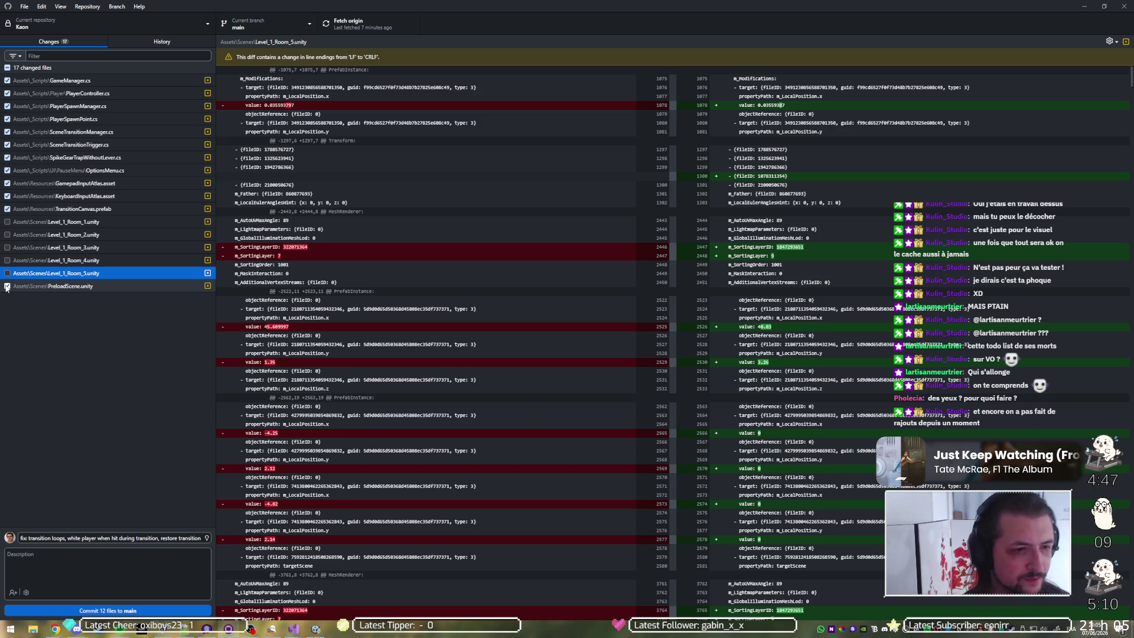
click(7, 286)
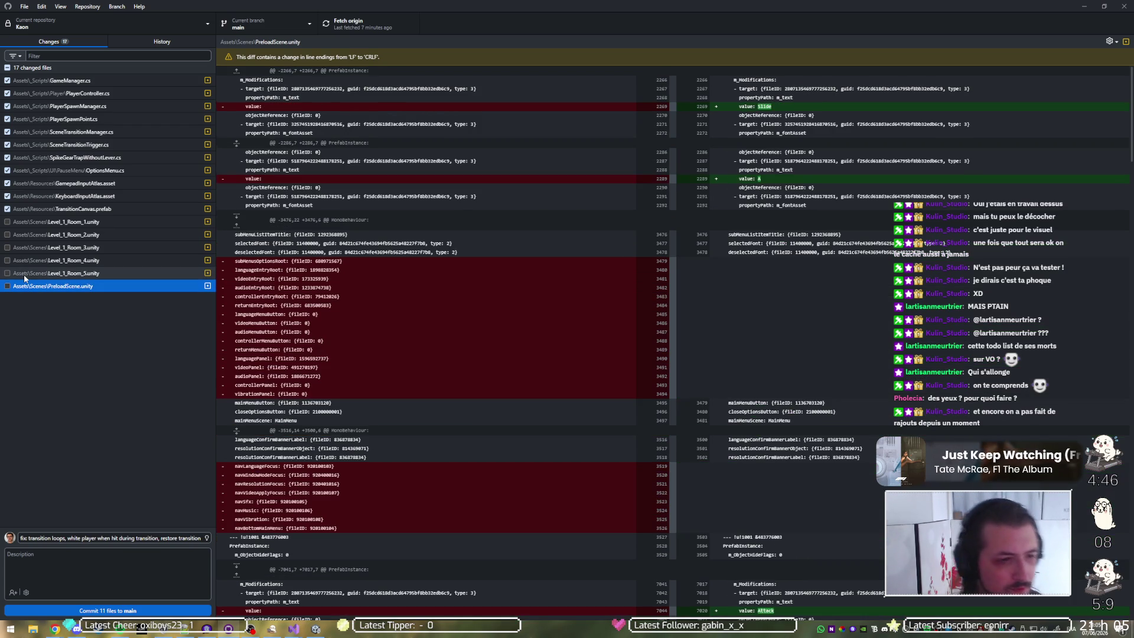
Step: Review the diffs of TransitionCanvas.prefab, OptionsMenu.cs, SpikeGearTrapWithoutLever.cs and SceneTransitionTrigger.cs
click(29, 211)
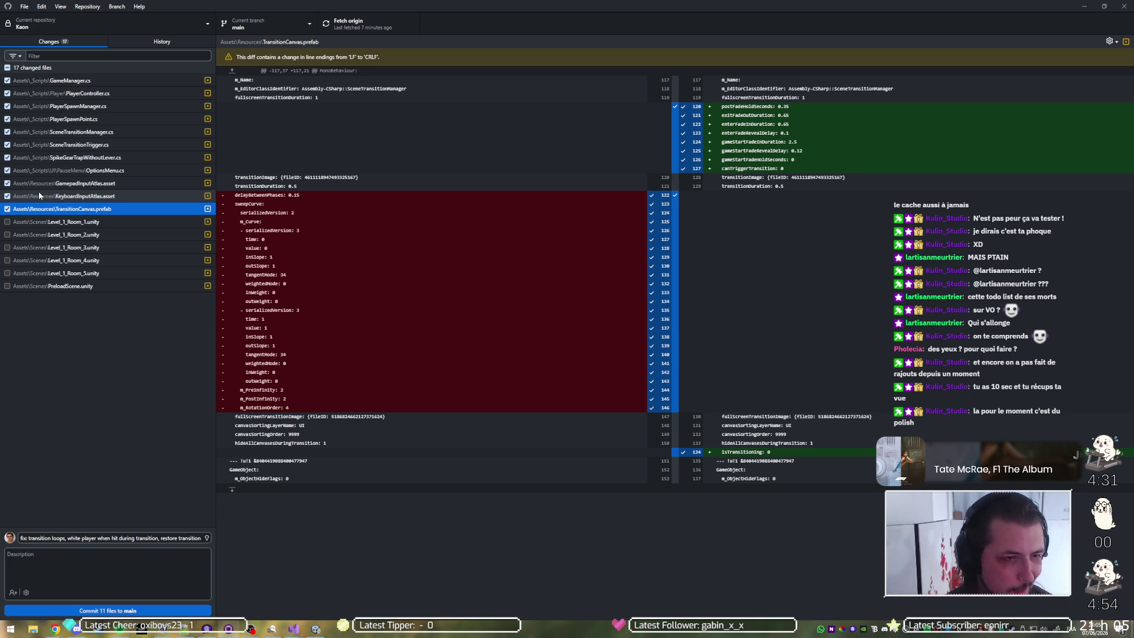
click(42, 175)
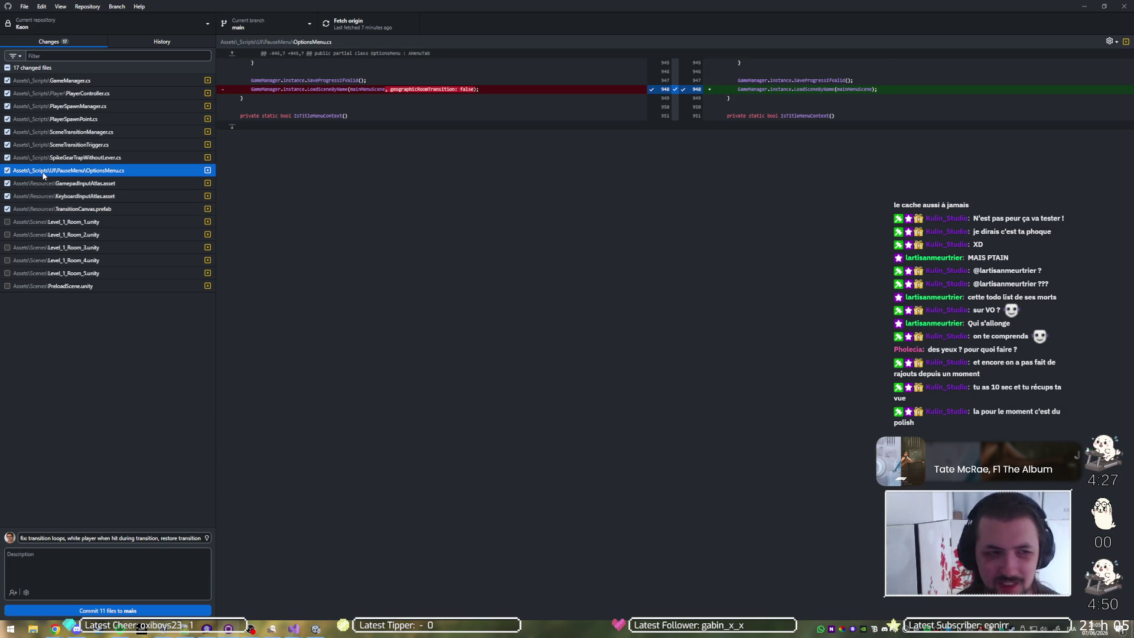
click(46, 158)
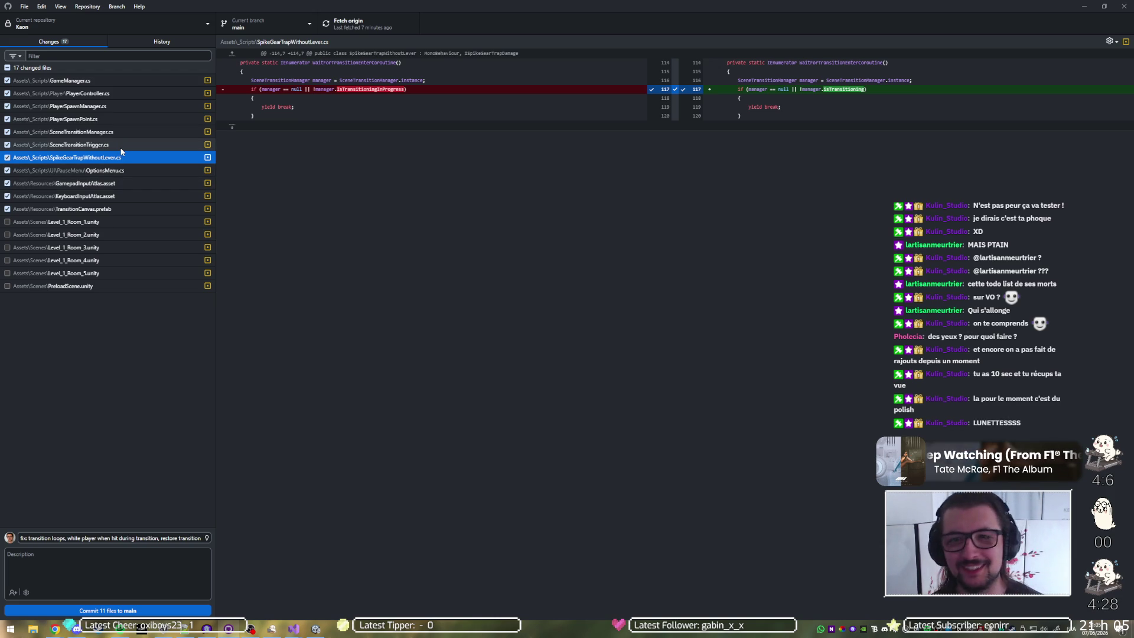
click(121, 146)
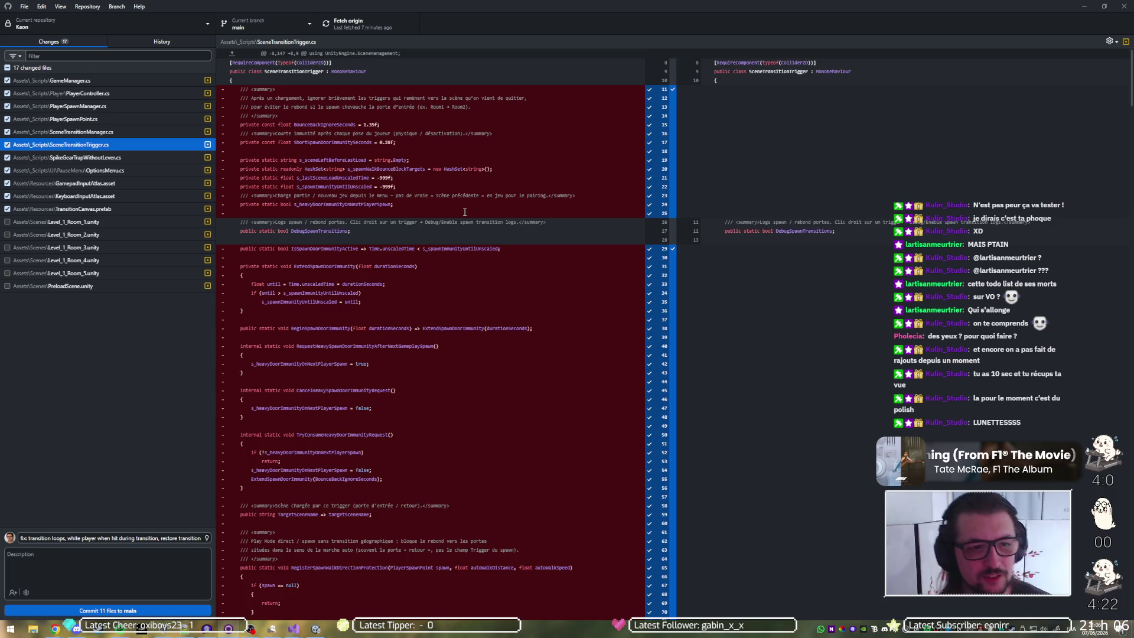
Step: Scroll through the SceneTransitionTrigger.cs diff to read its removed and added code
scroll(465, 212, down, 15)
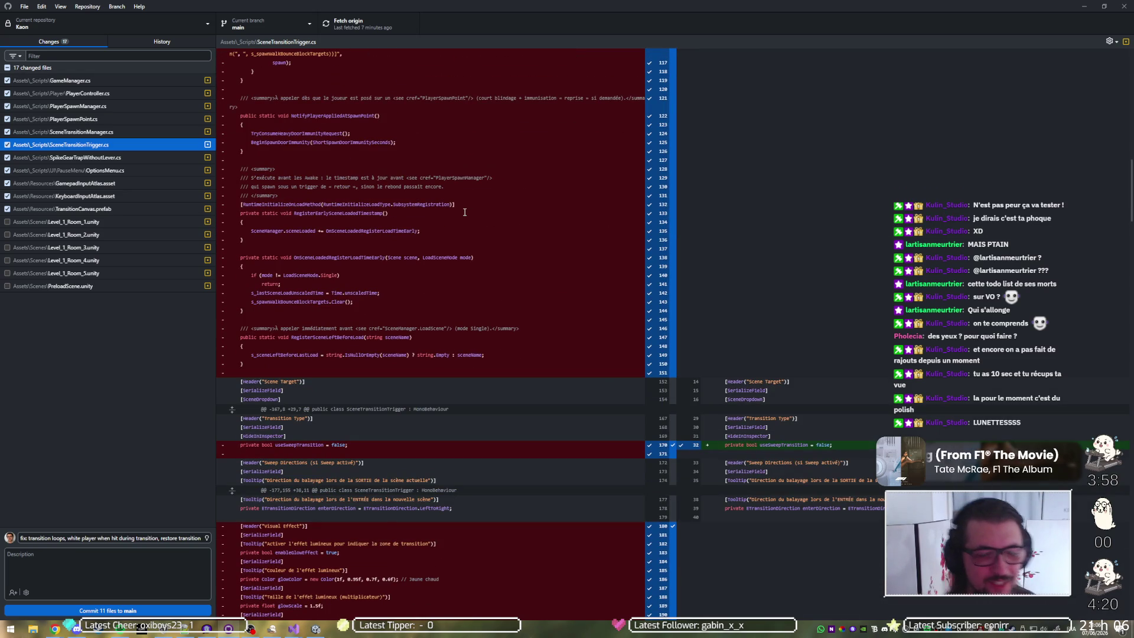
scroll(465, 212, down, 4)
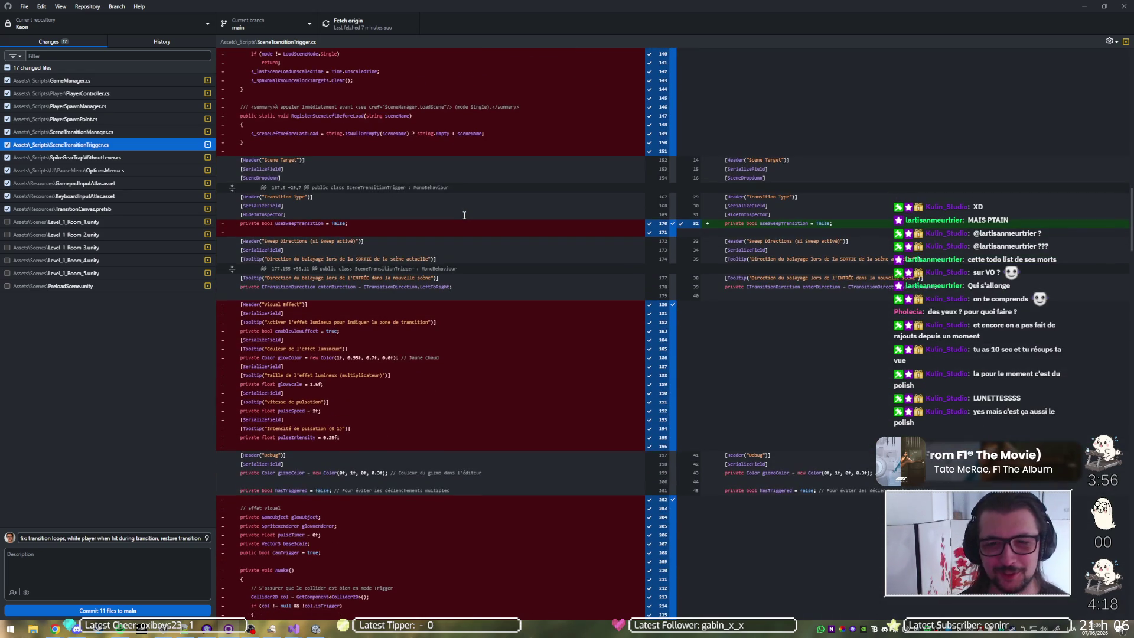
scroll(465, 215, down, 10)
scroll(461, 220, up, 9)
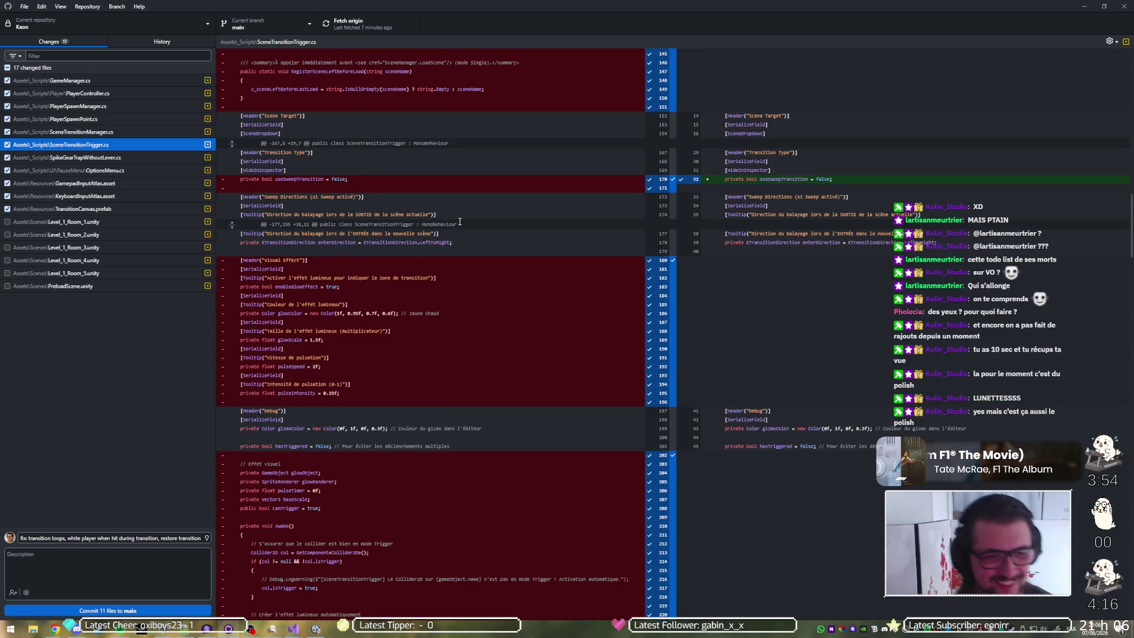
scroll(462, 219, down, 3)
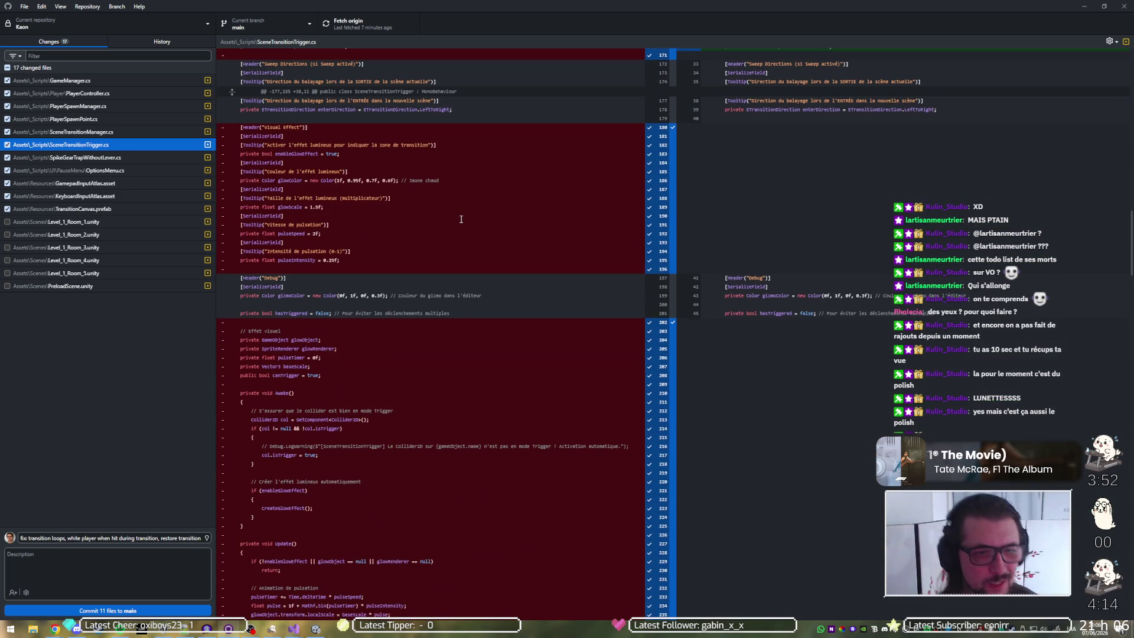
scroll(462, 219, down, 2)
scroll(461, 219, down, 20)
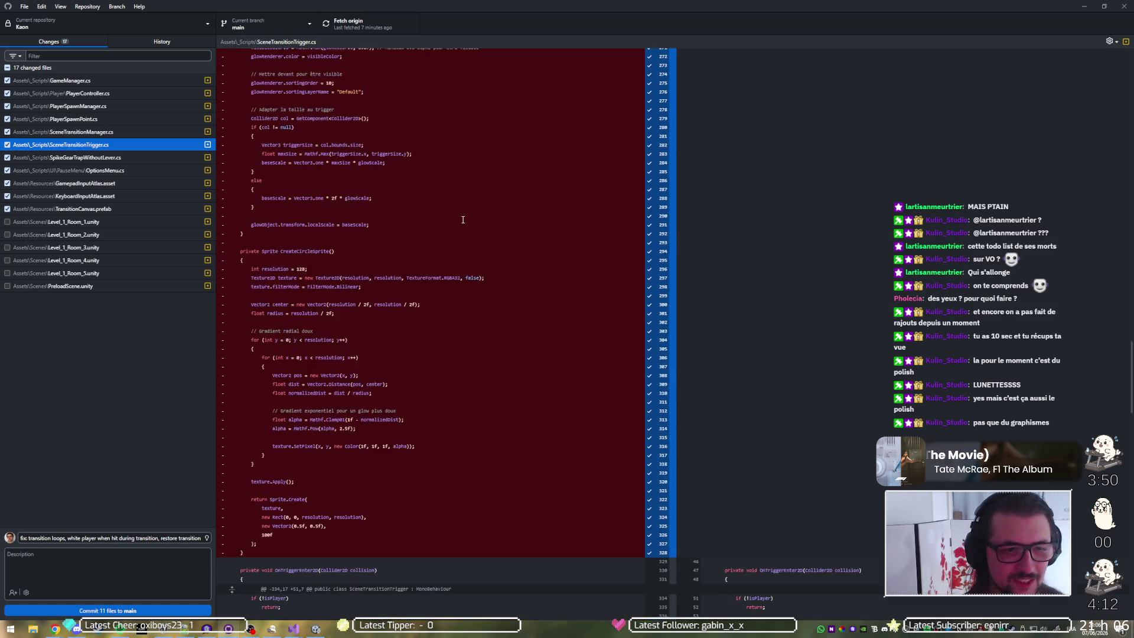
scroll(462, 220, down, 3)
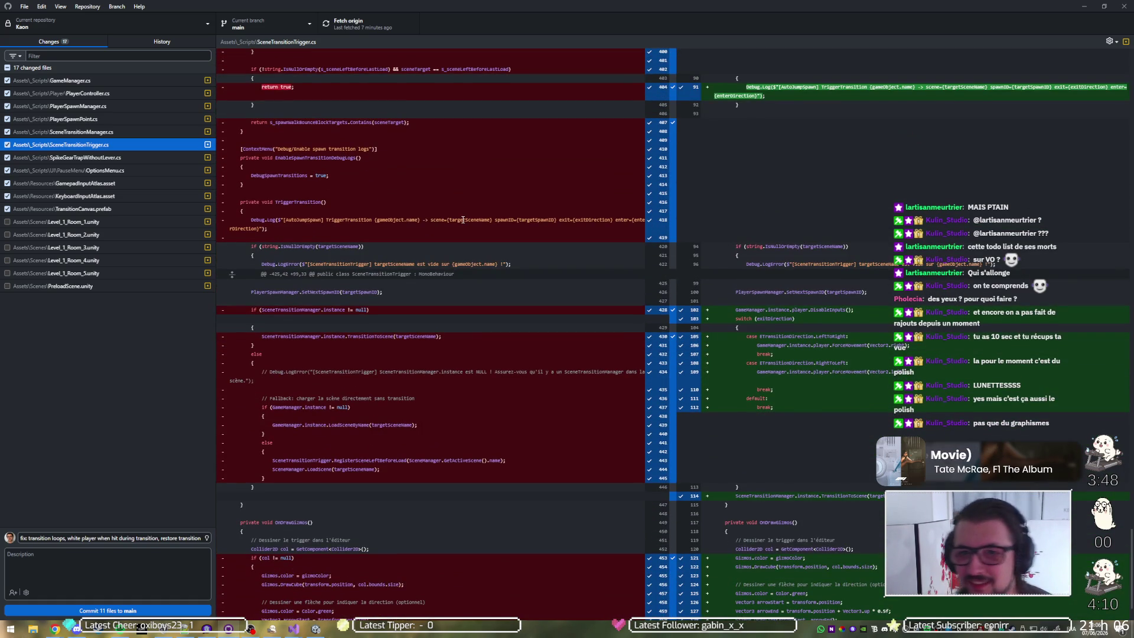
scroll(463, 219, up, 3)
scroll(462, 219, down, 4)
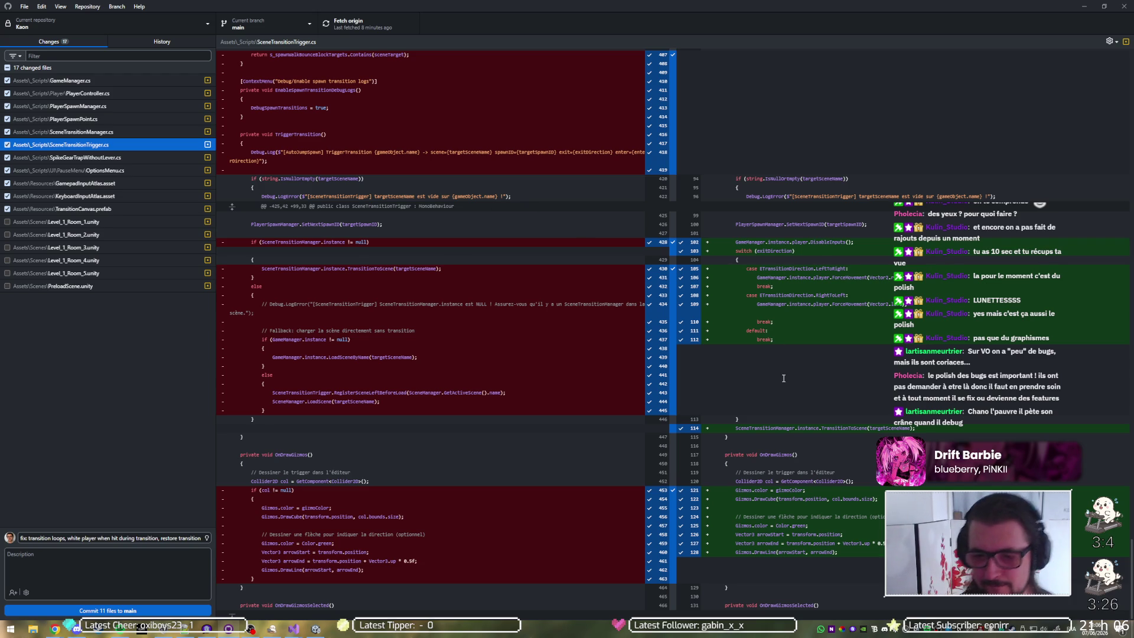
click(172, 537)
Step: Append 'when player recovers inputs' and the up/down player transition fix to the commit summary
text(when player recovers inputs)
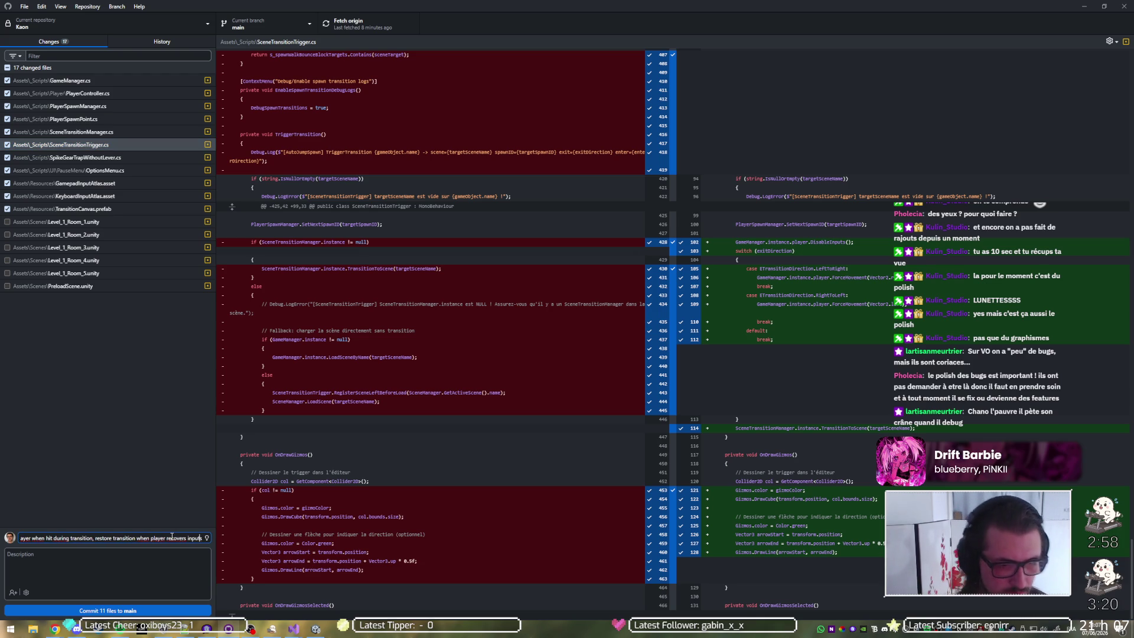
text(, fix up/down transi)
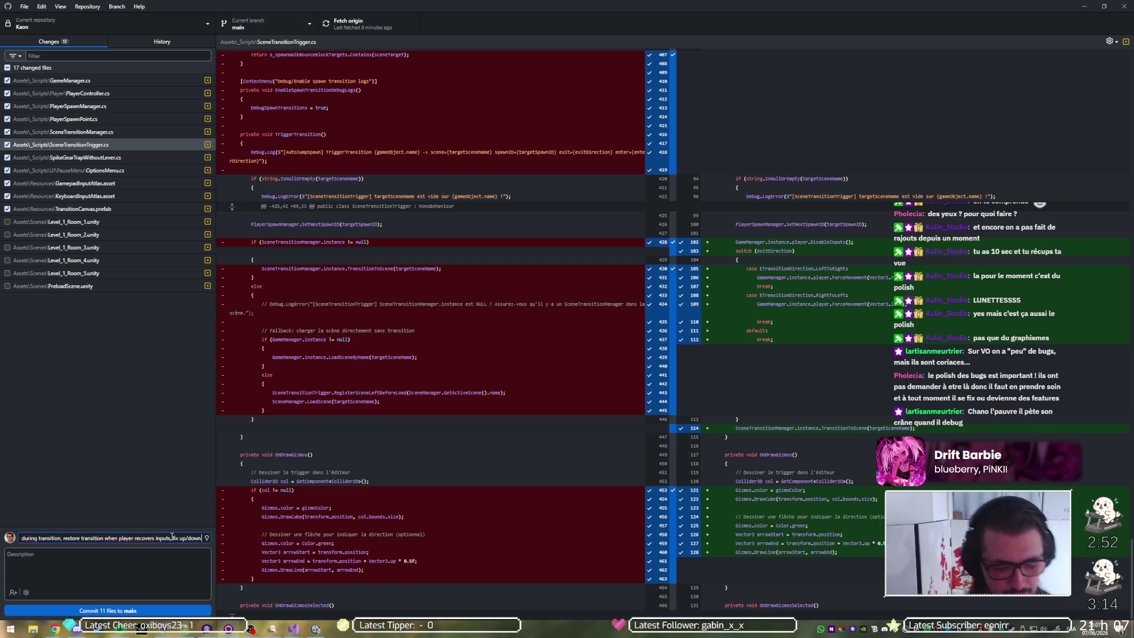
text(tion,)
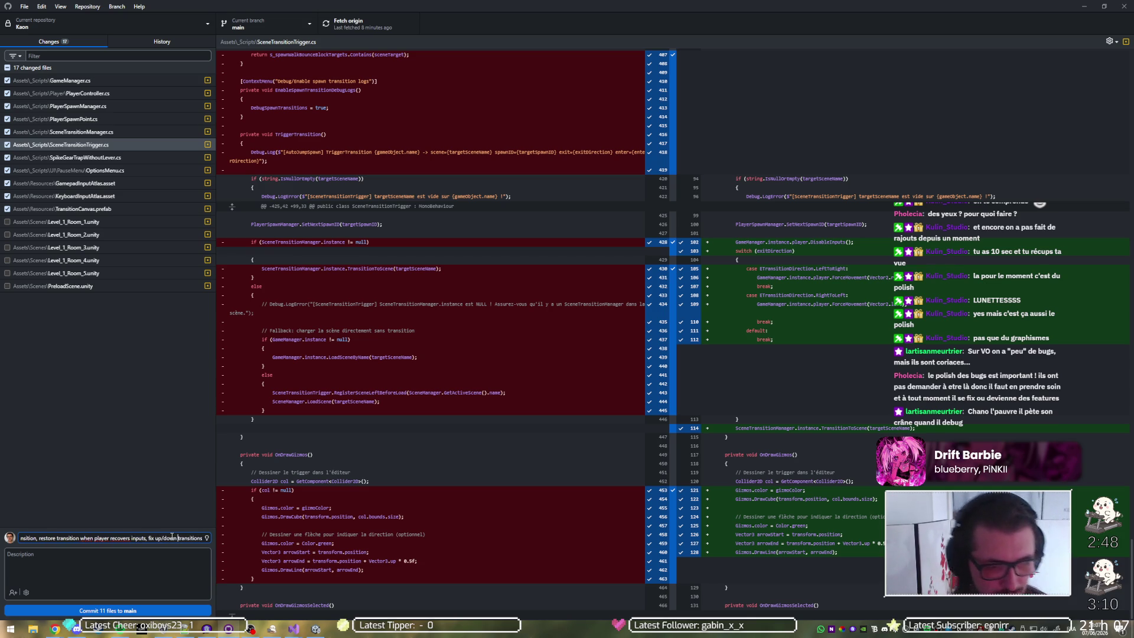
key(ctrl+Left)
text(scene)
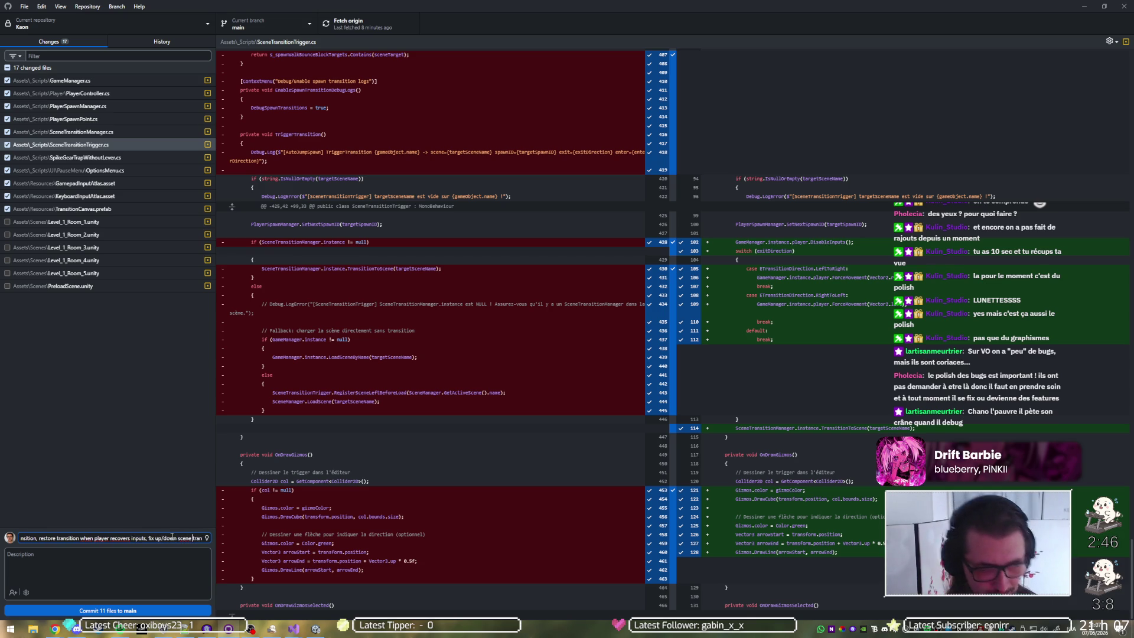
key(BackSpace)
key(BackSpace)
key(BackSpace)
text(player)
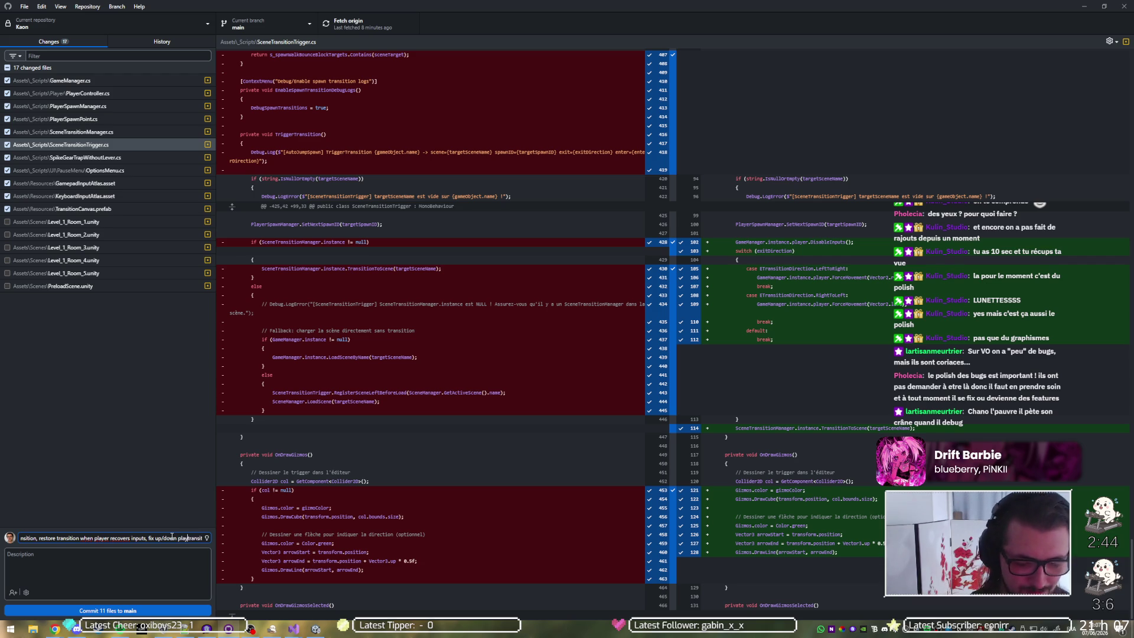
key(End)
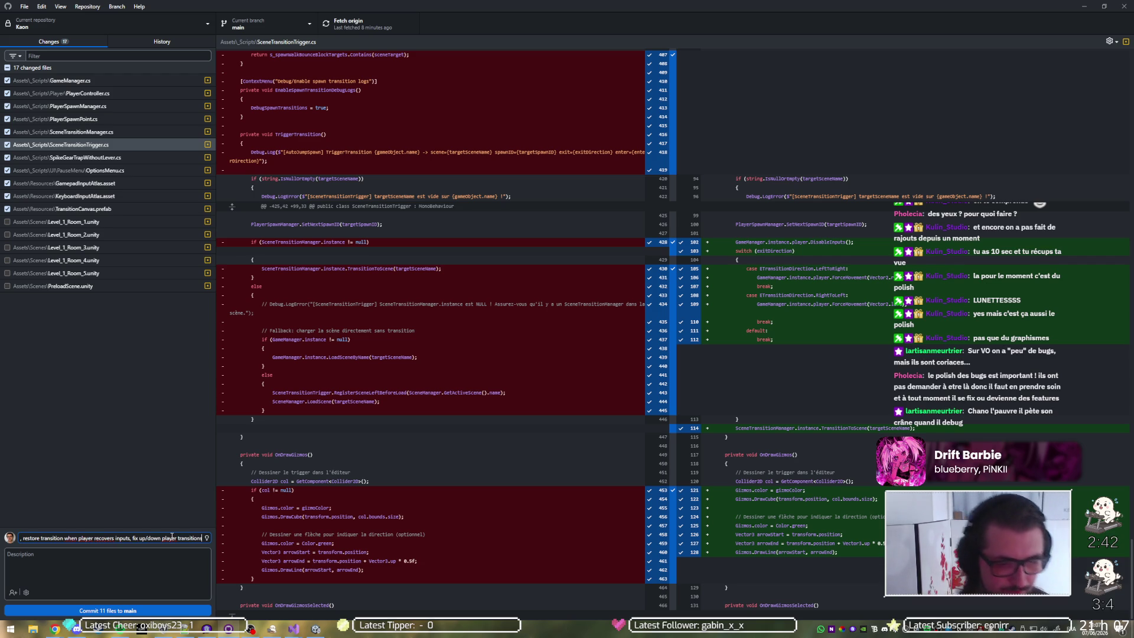
Step: Recheck the changed files' diffs and commit the 11 checked files to main
click(145, 157)
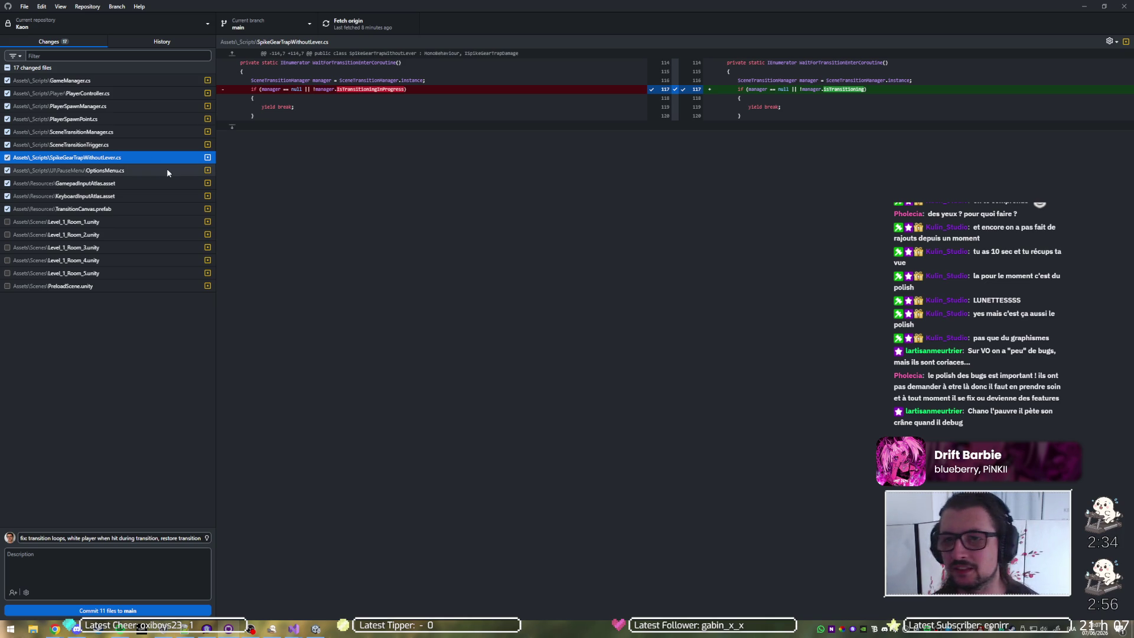
click(167, 170)
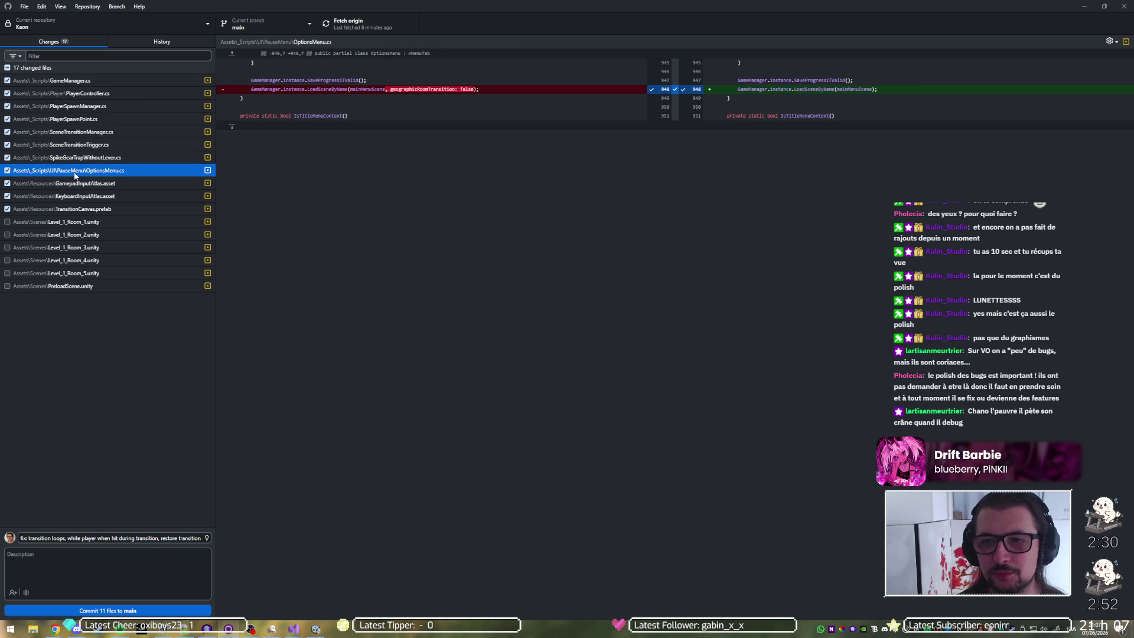
click(92, 184)
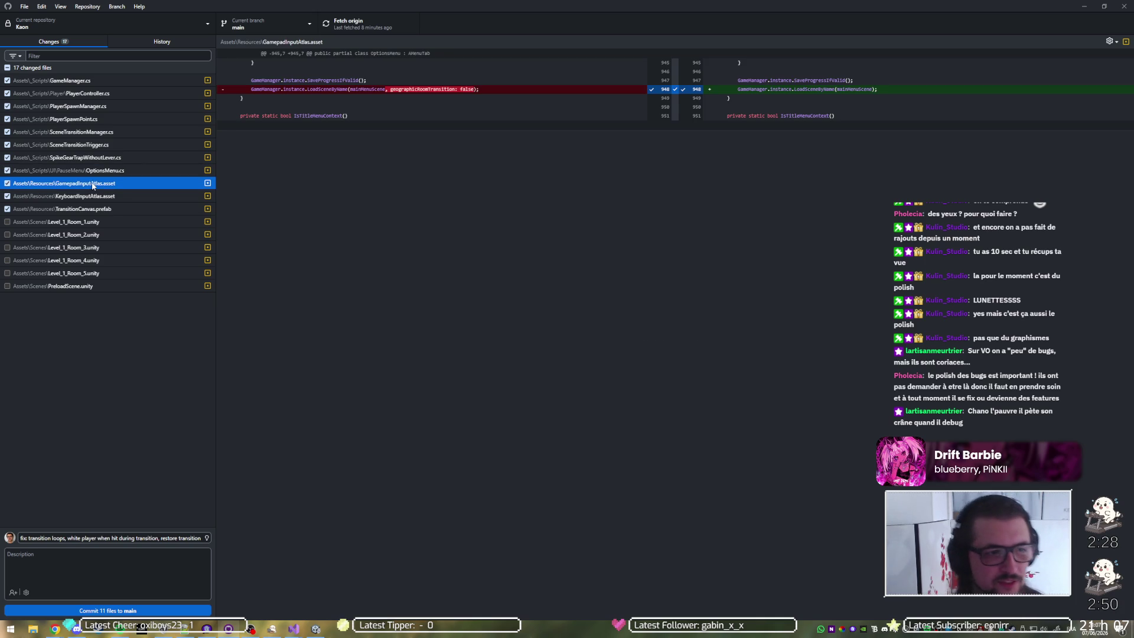
click(96, 196)
click(96, 209)
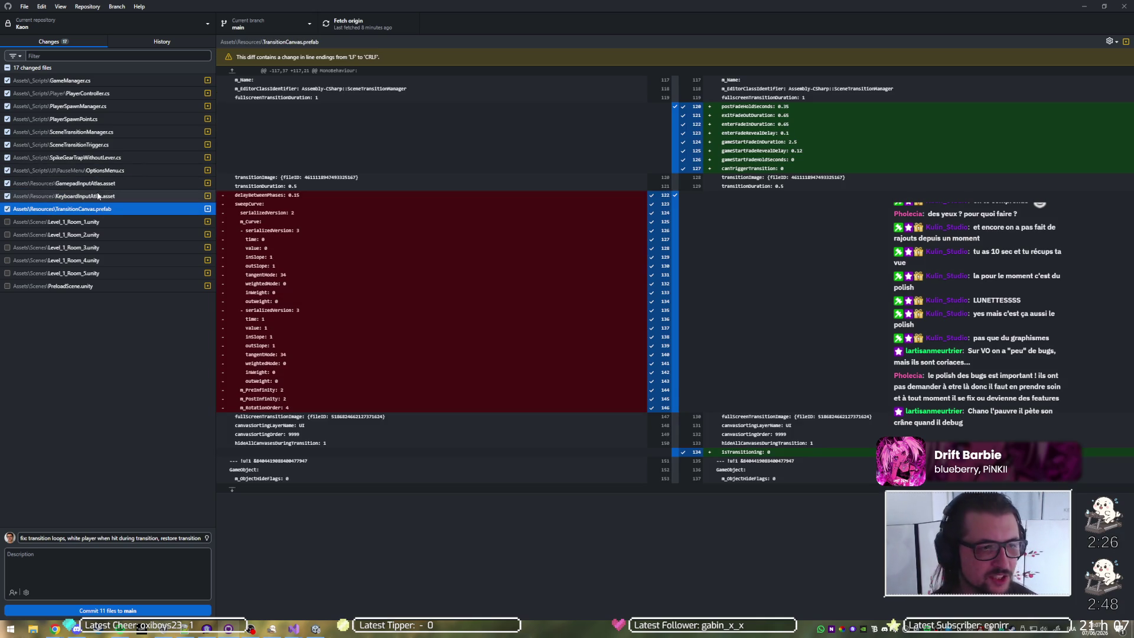
click(124, 611)
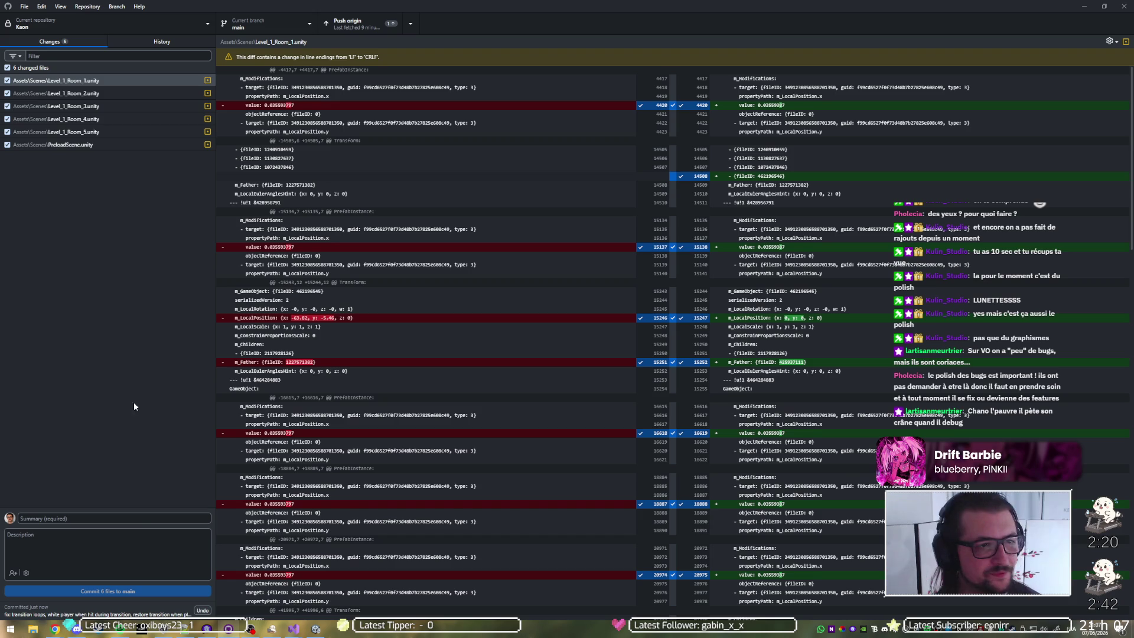
click(146, 517)
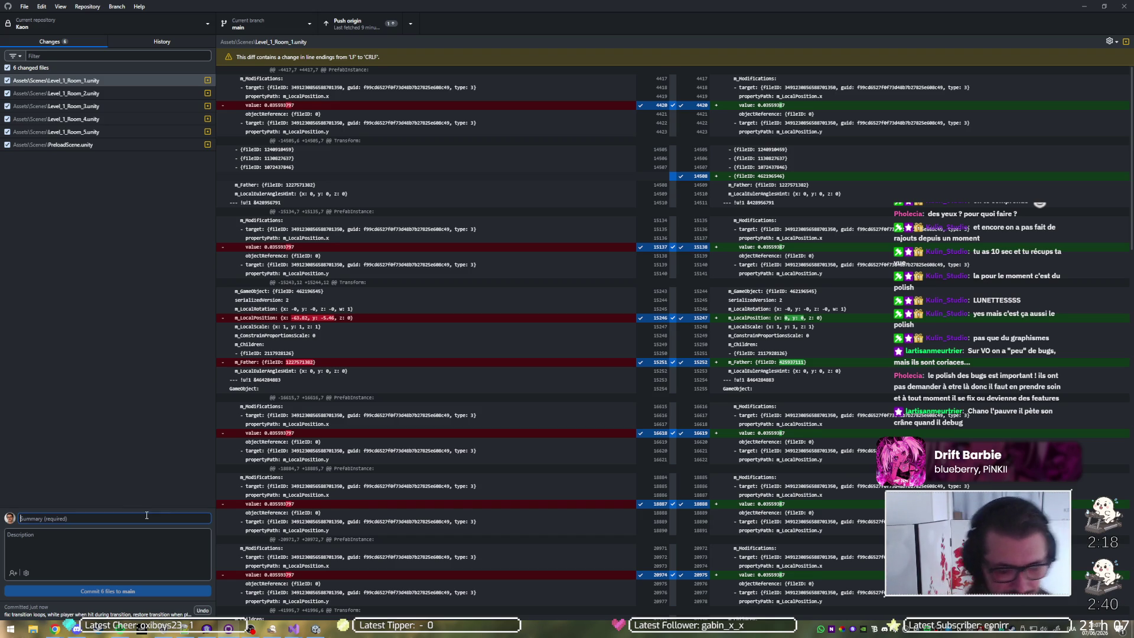
Step: Commit the six scene files with summary 'moved spawn points to prevent transition loops + clean'
text(moved)
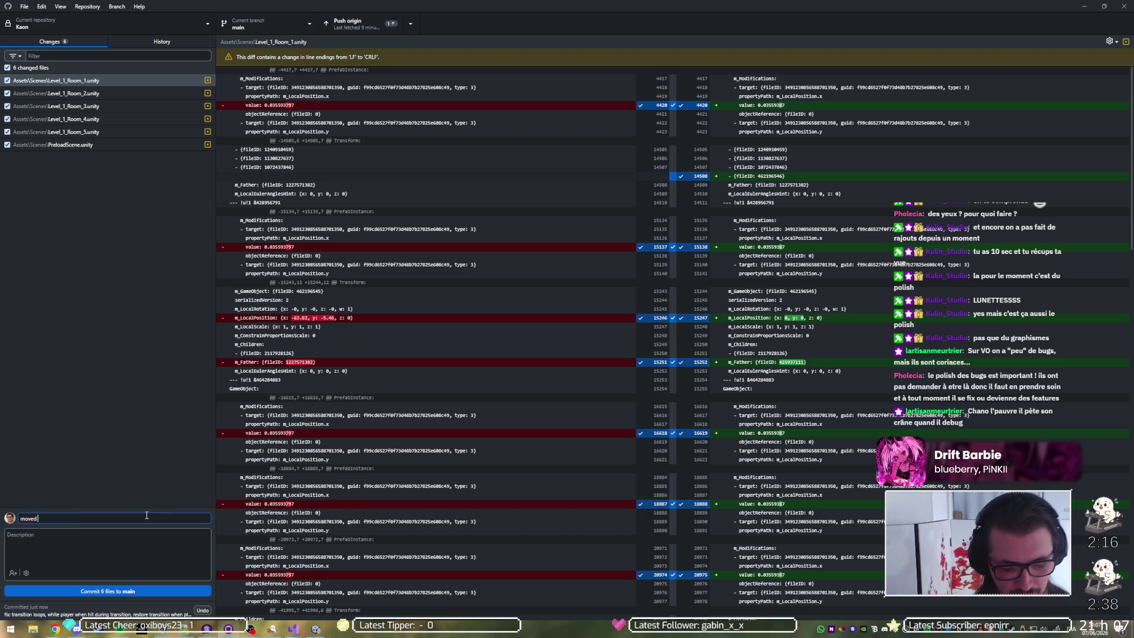
text( sce)
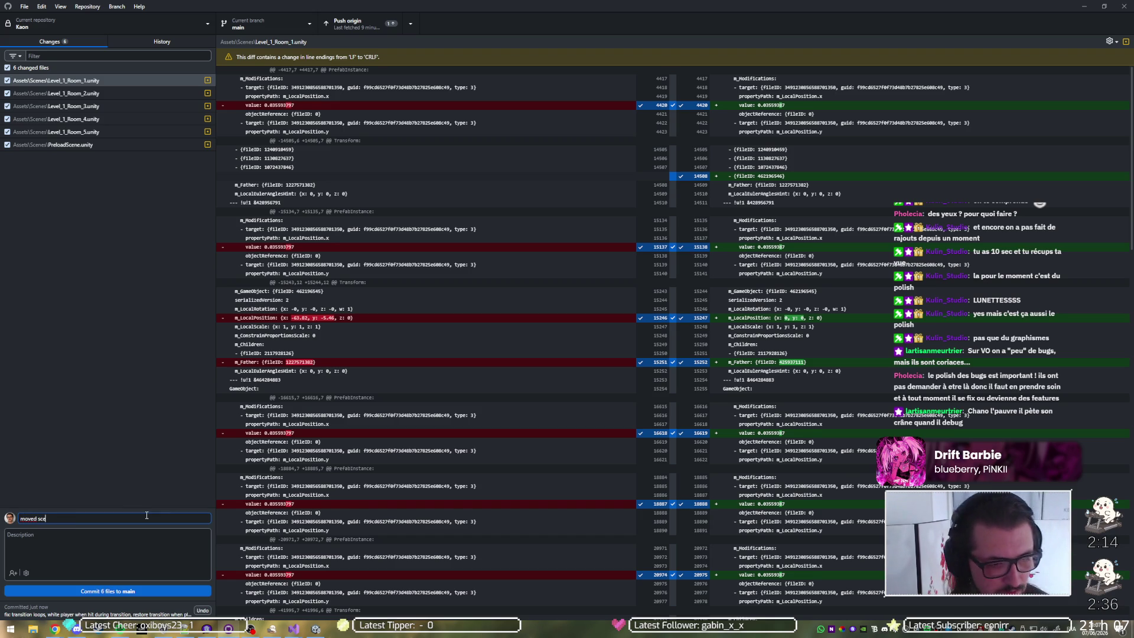
key(BackSpace)
key(BackSpace)
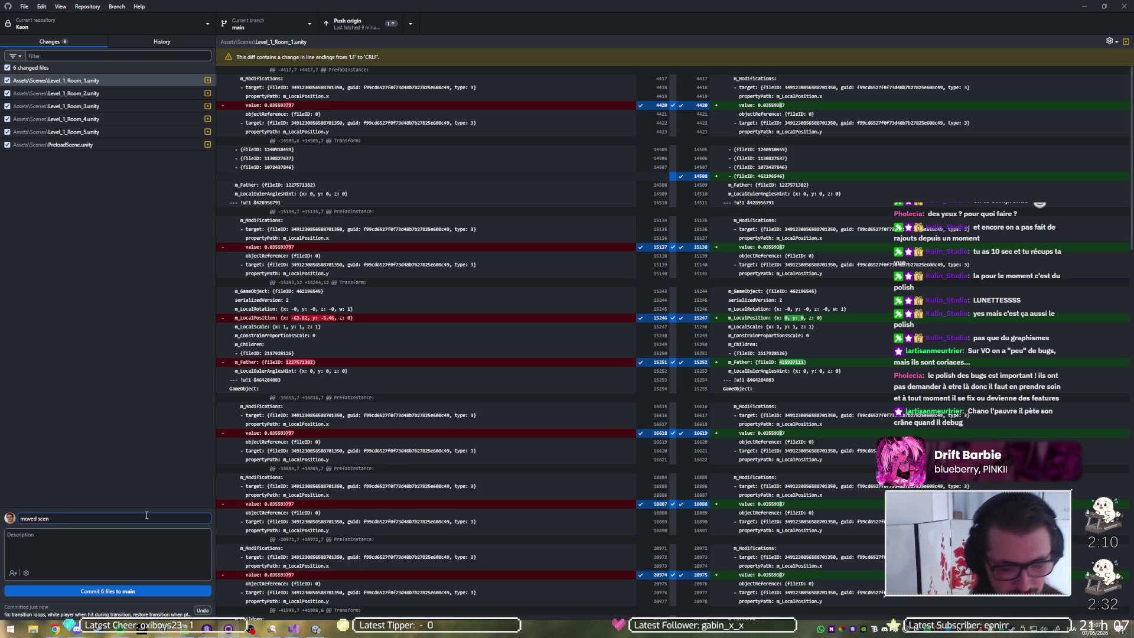
key(BackSpace)
key(BackSpace)
key(BackSpace)
text(pawn points)
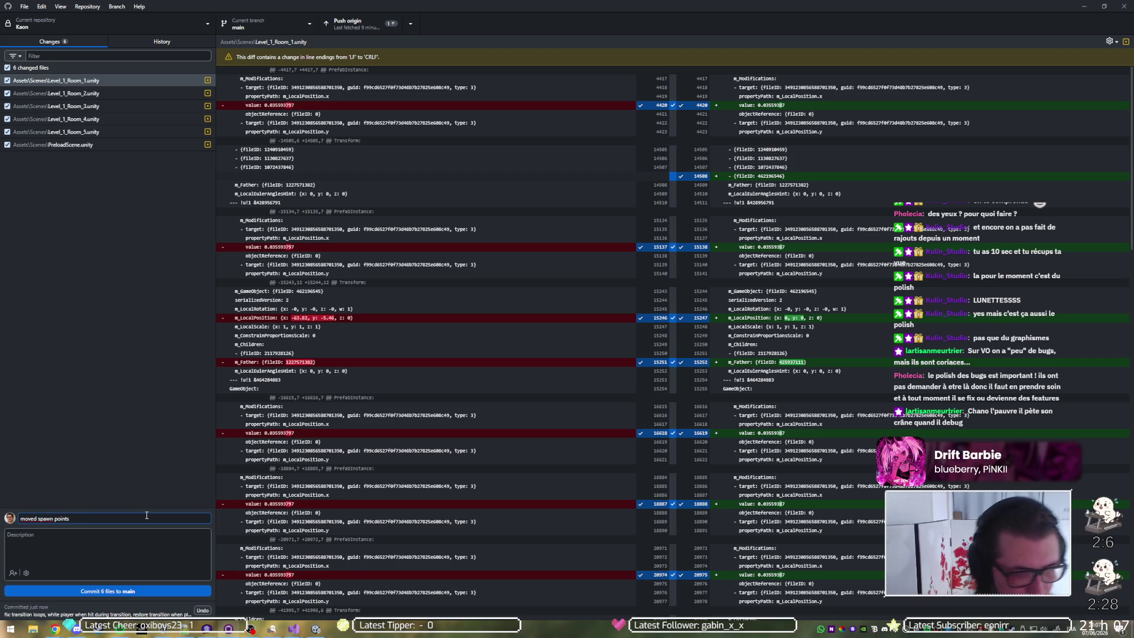
text( to prevent)
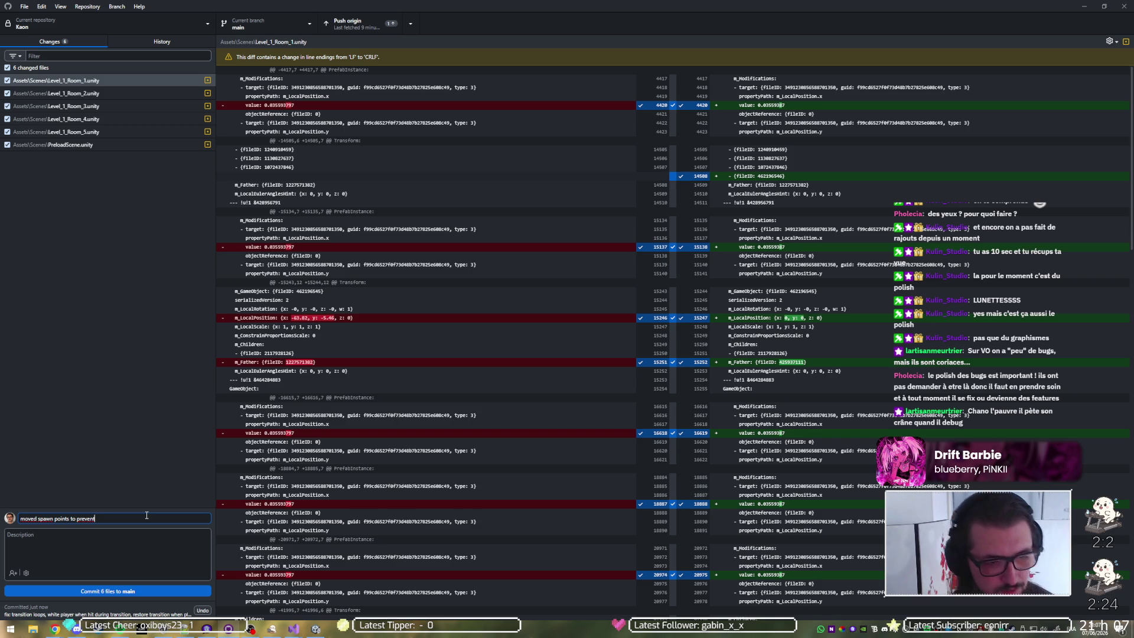
text( tra)
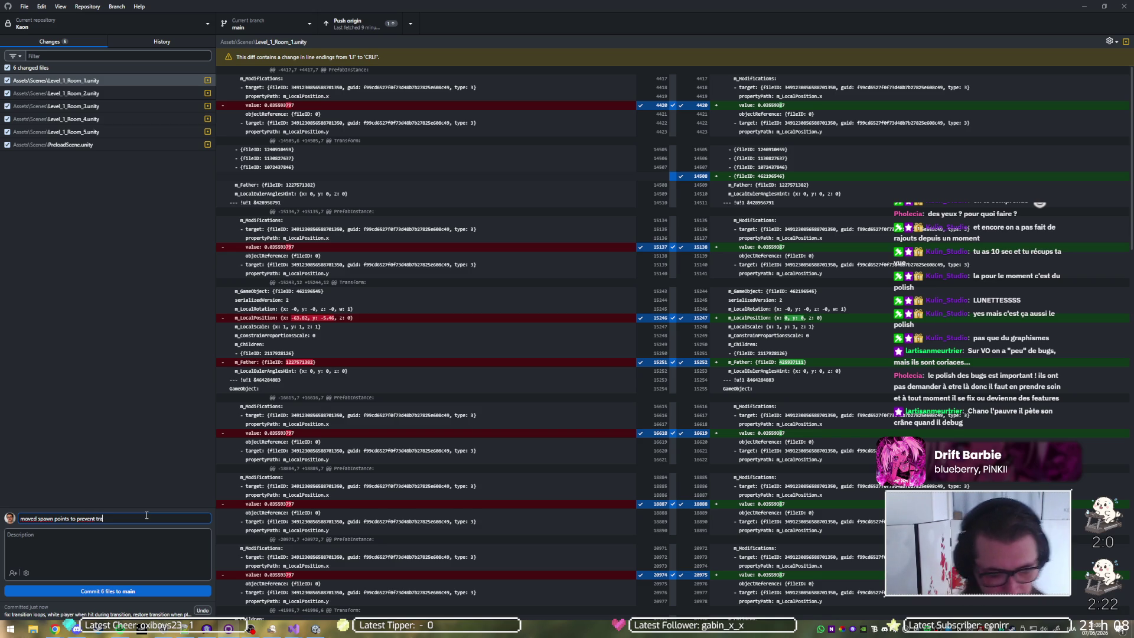
text(nsition loops + )
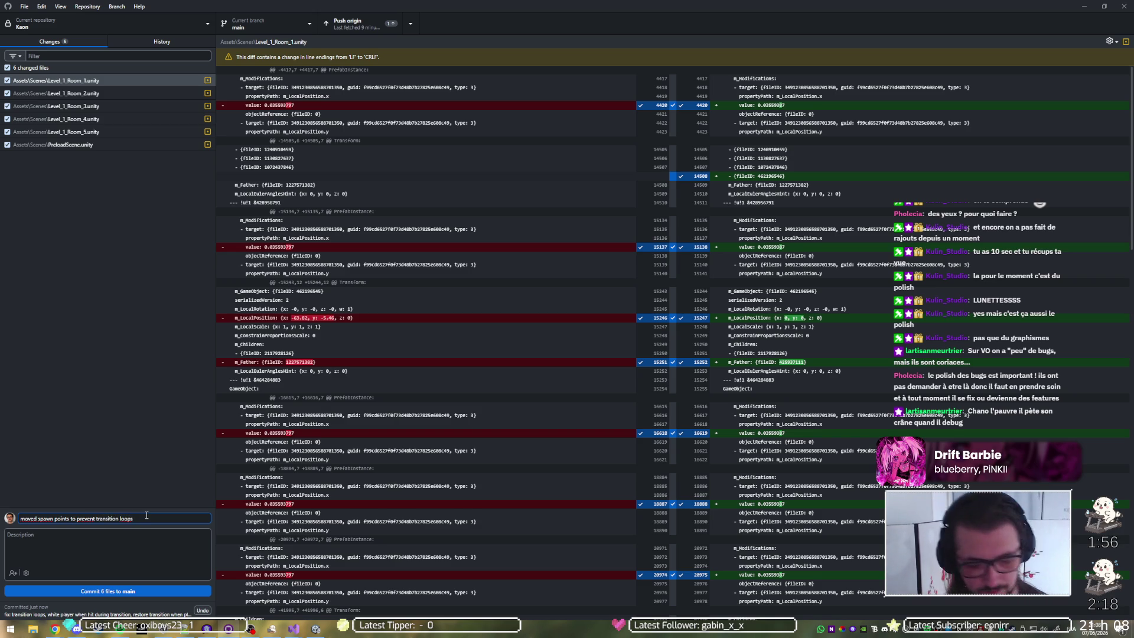
text(clean)
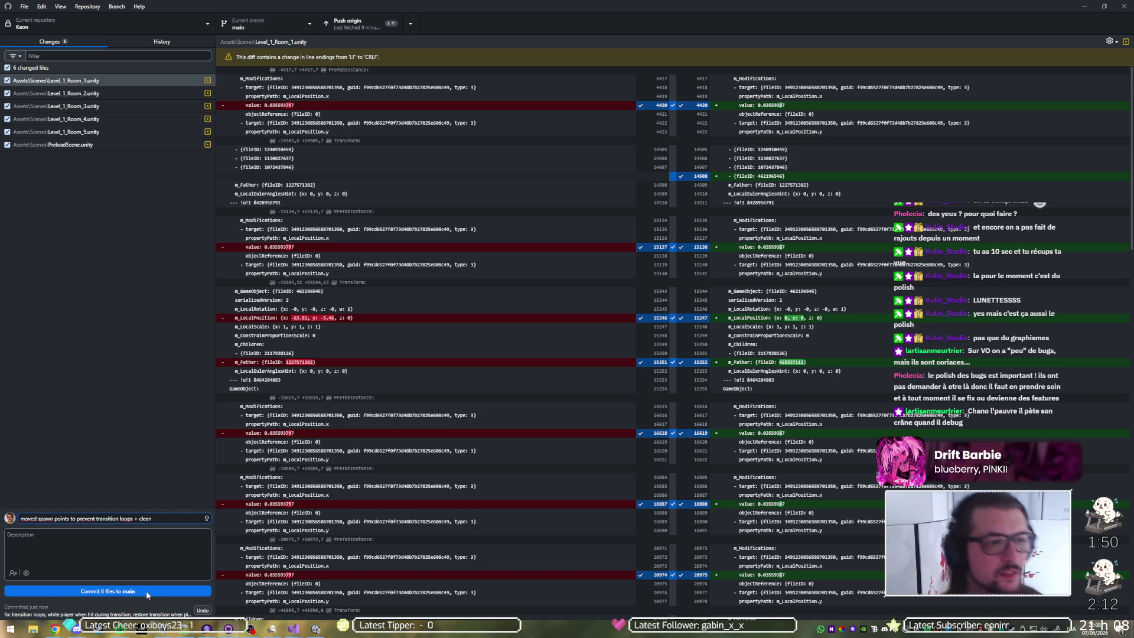
click(147, 591)
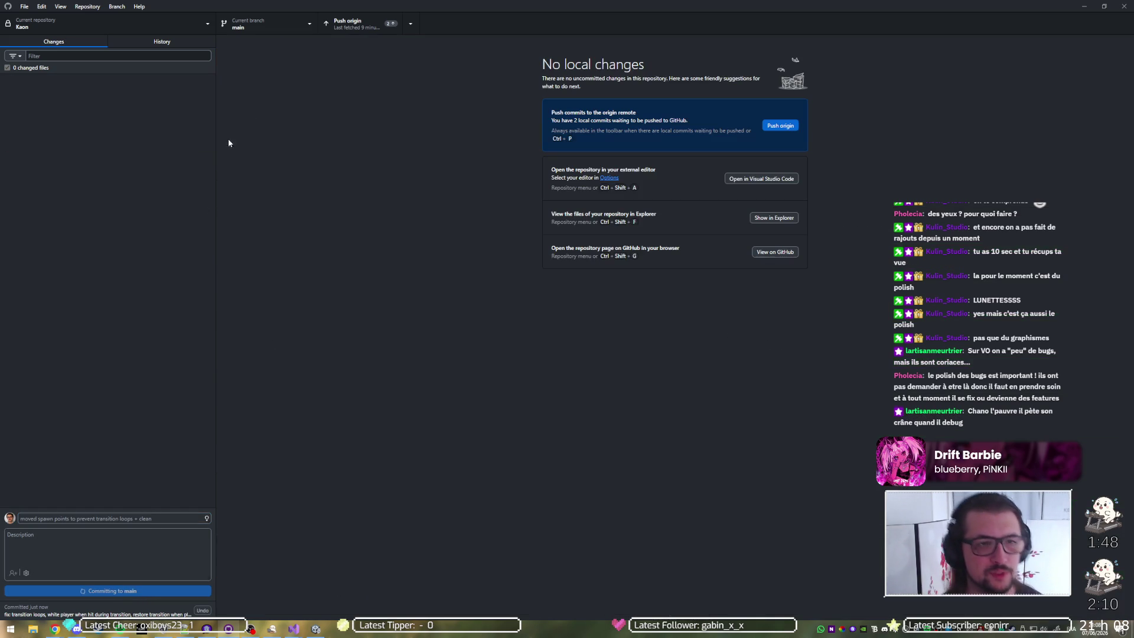
Step: Push both local commits to origin on GitHub
click(357, 30)
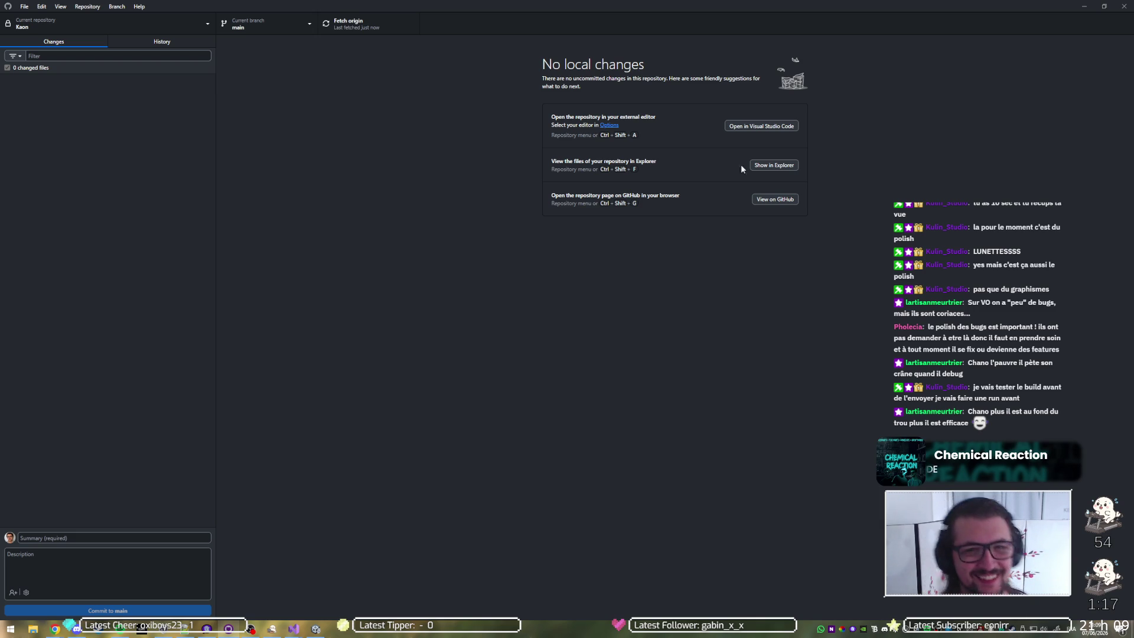
Step: Back in Unity, unload Level_1_Room_3 and load Level_1_Room_6
click(1084, 6)
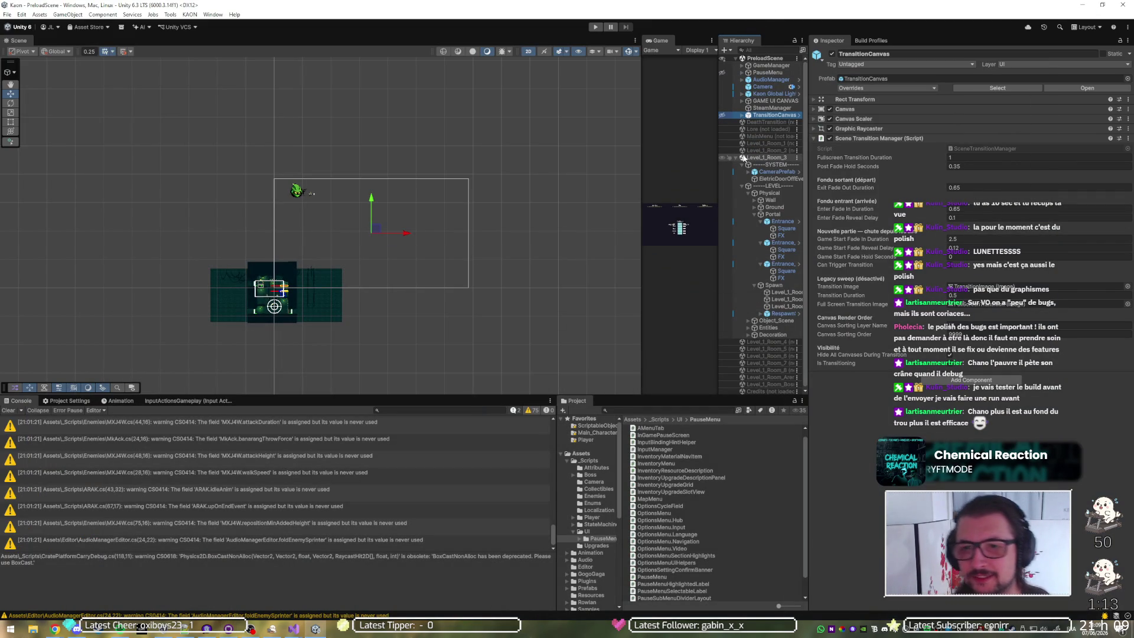
right_click(746, 158)
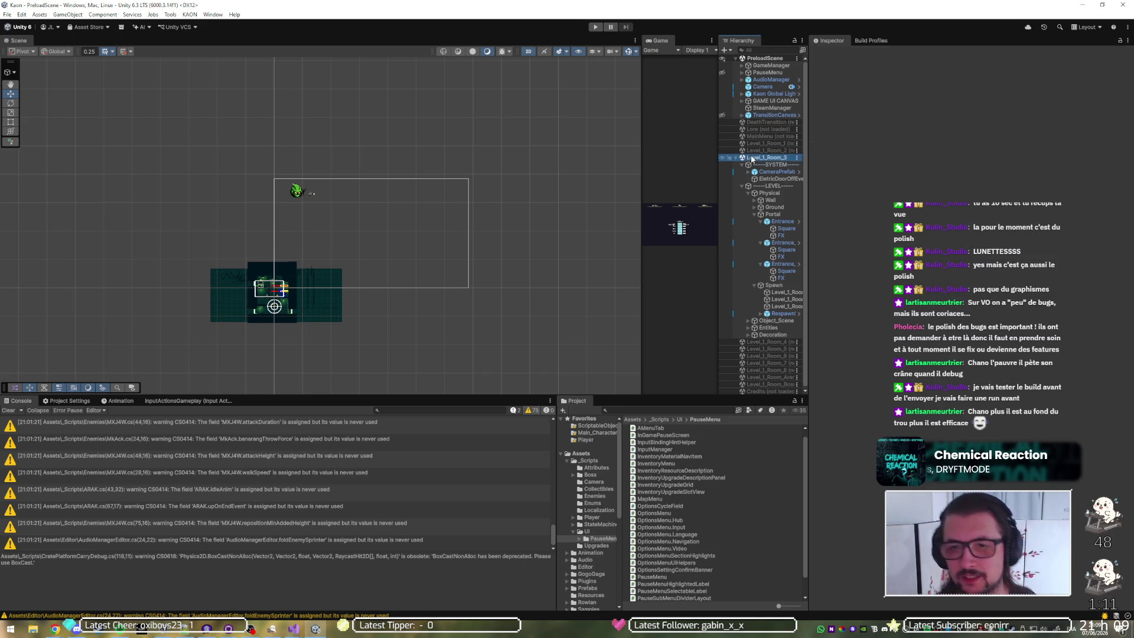
click(774, 207)
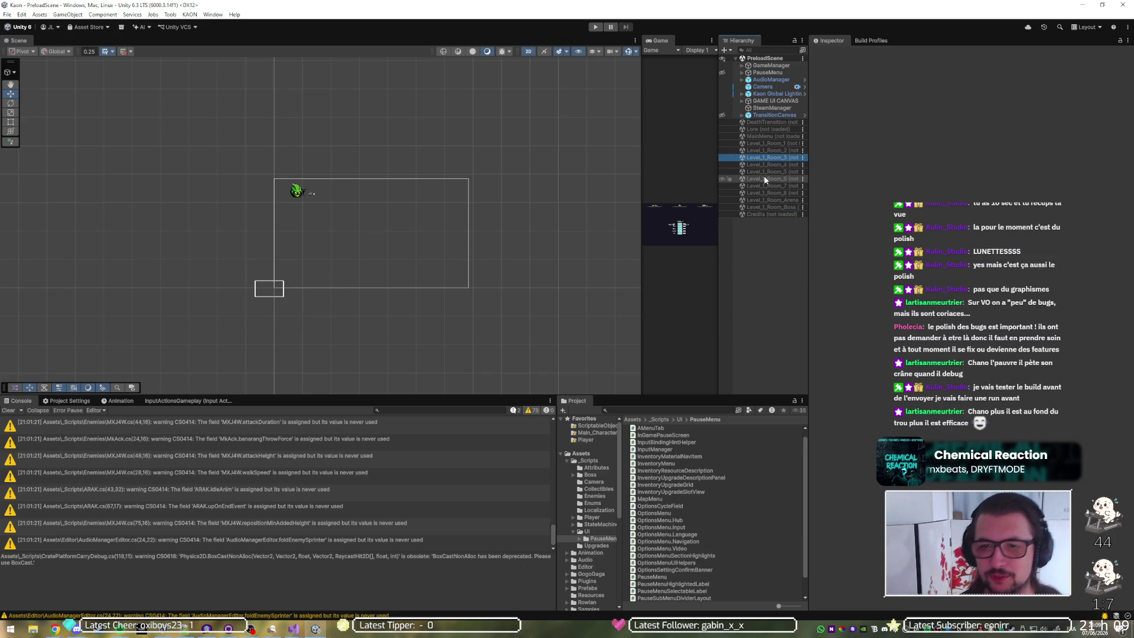
right_click(765, 178)
click(793, 182)
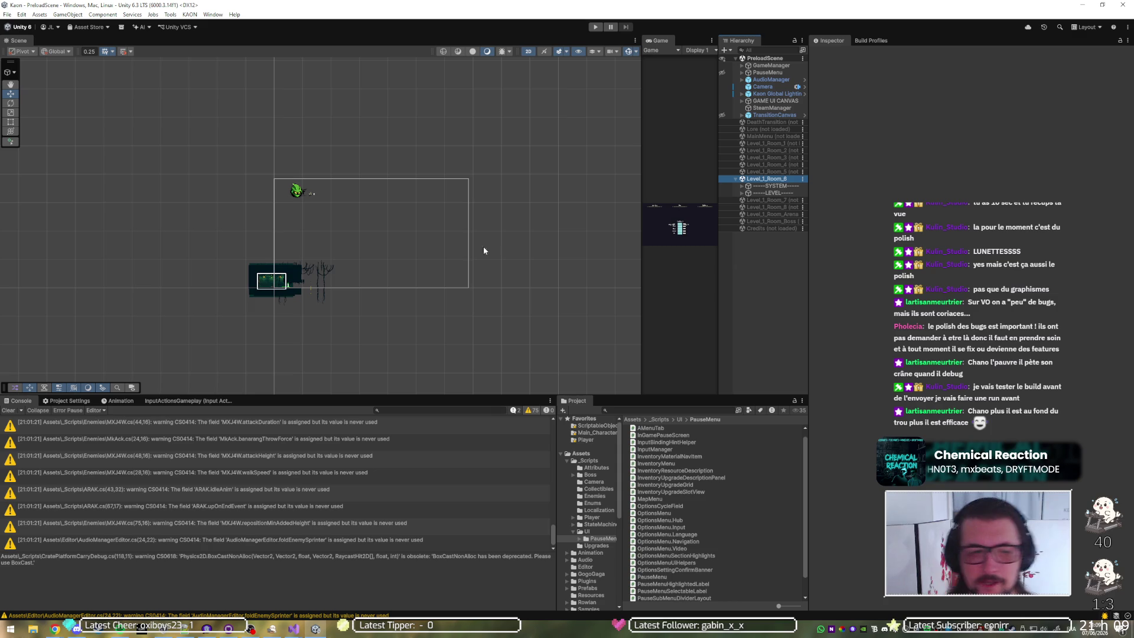
Step: Expand Room_6's LEVEL > Physical > Portal and frame Entrance_1 with its Square and FX children shown
click(741, 193)
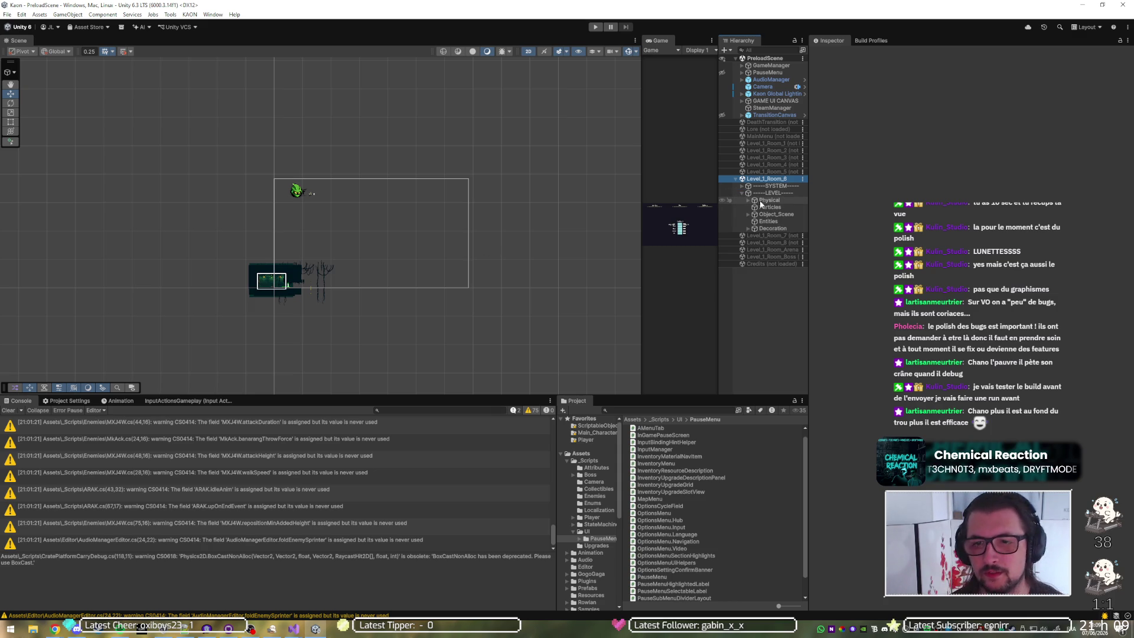
click(748, 201)
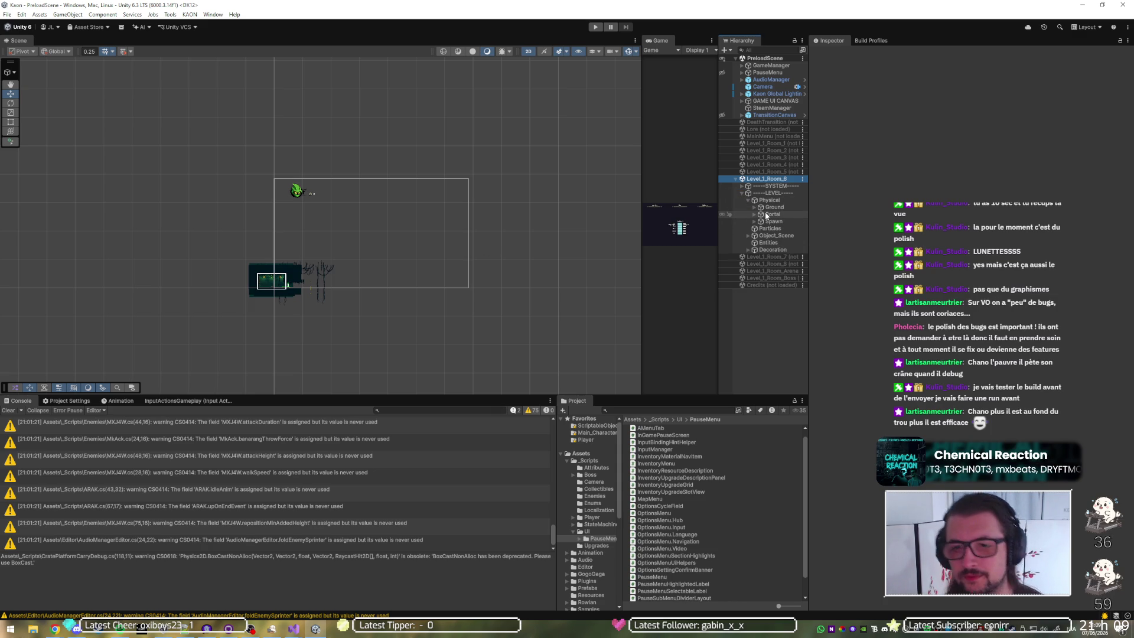
click(763, 214)
click(755, 214)
click(774, 221)
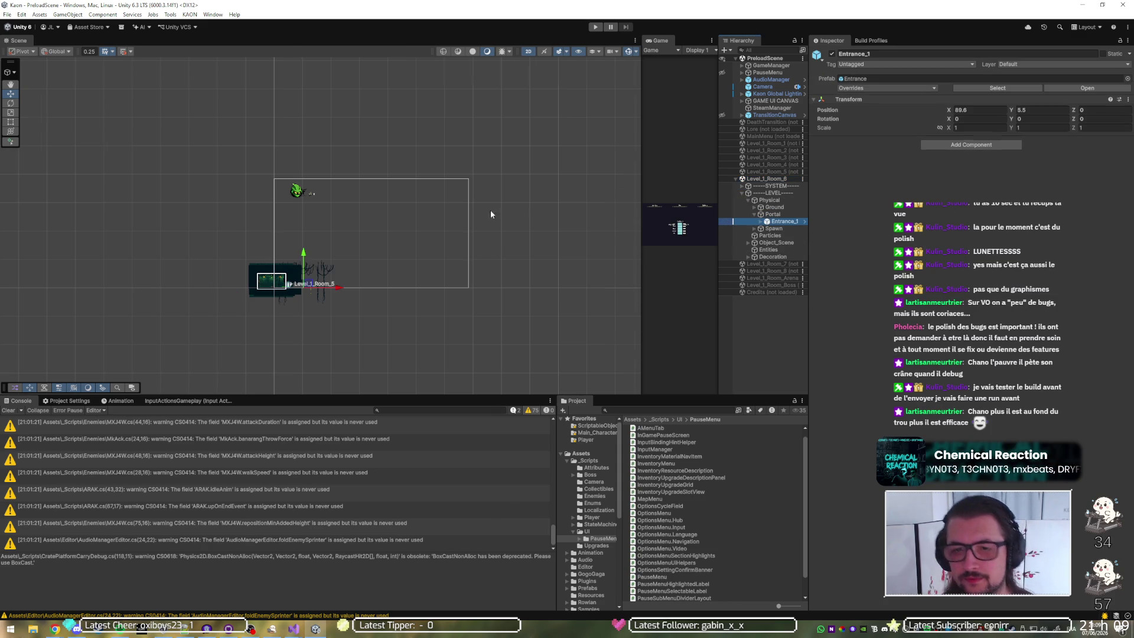
key(f)
scroll(372, 262, down, 10)
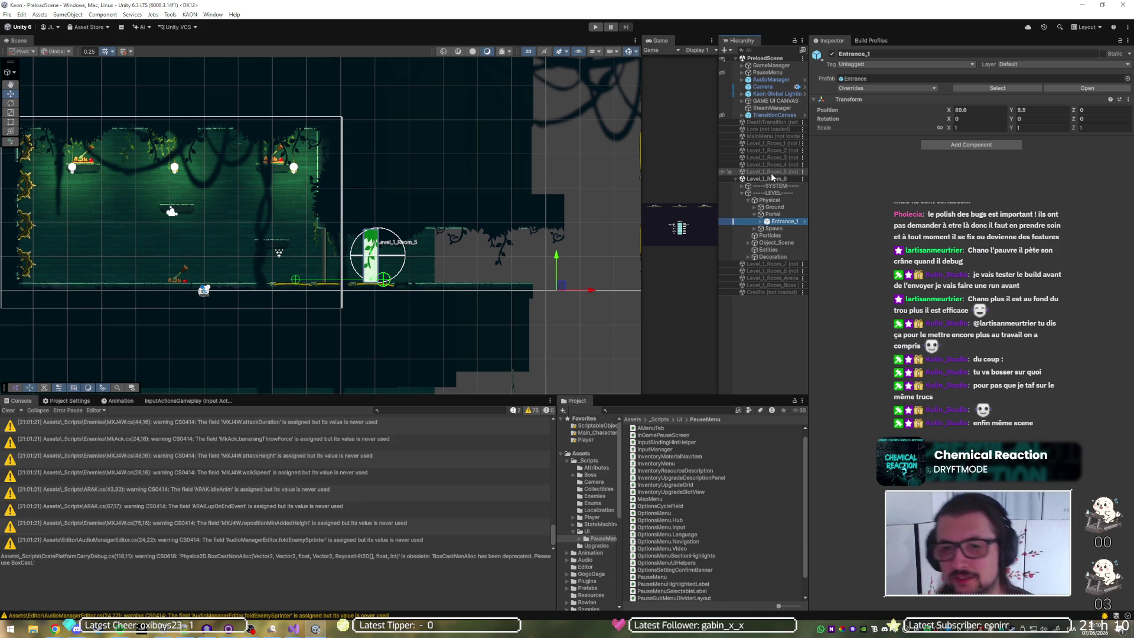
click(761, 221)
Step: Set Entrance_1's Square and FX to Position X 0 and drag them onto the portal
click(781, 229)
ctrl+click(783, 237)
click(977, 88)
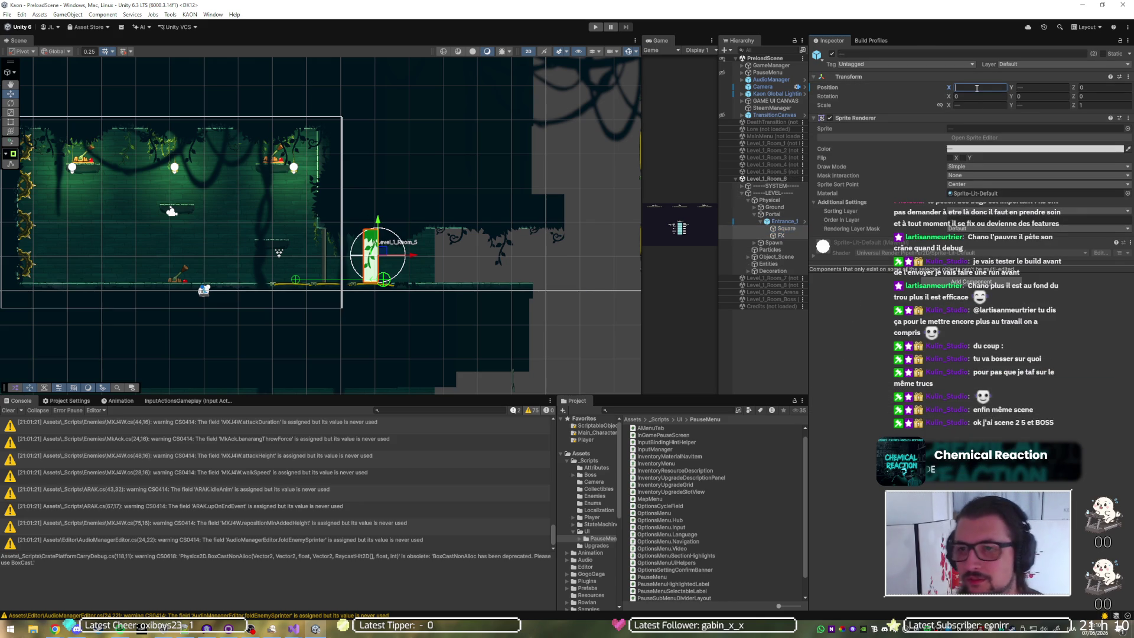
text(0)
key(Tab)
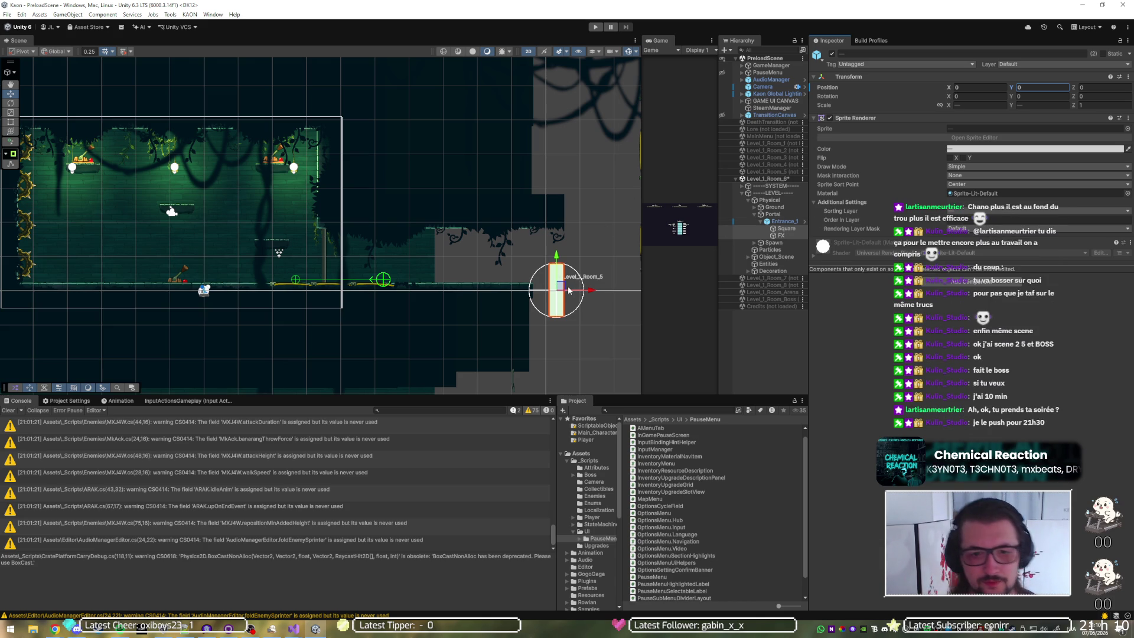
drag(569, 290, 339, 252)
scroll(338, 252, up, 5)
drag(412, 278, 406, 279)
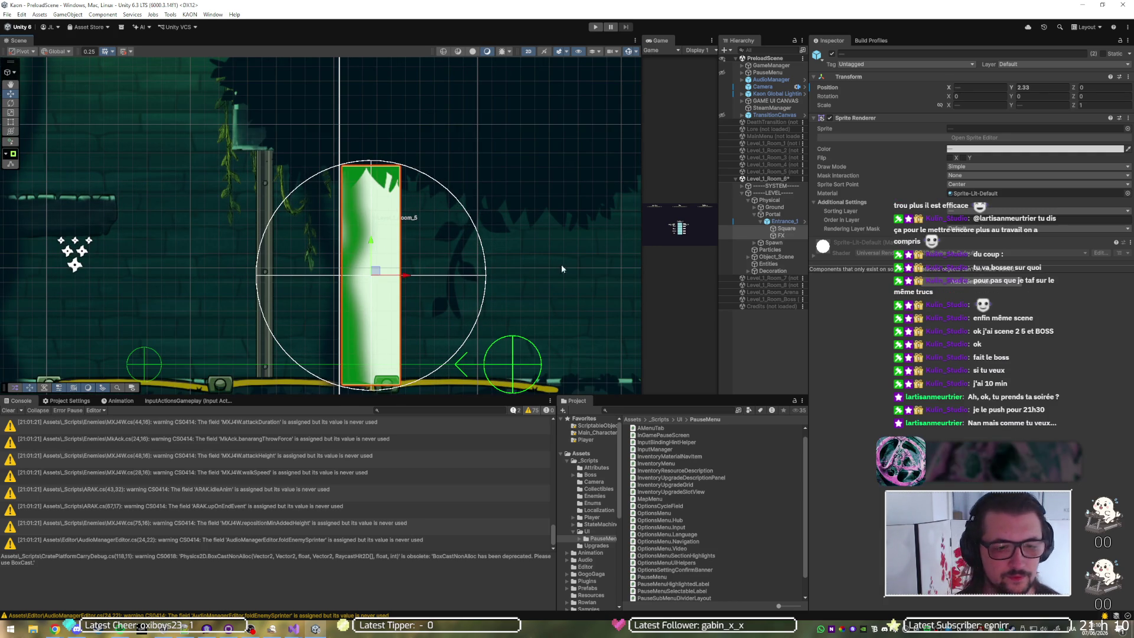
Step: Save Level_1_Room_6 and load Level_1_Room_Boss
key(ctrl+s)
right_click(775, 300)
click(799, 305)
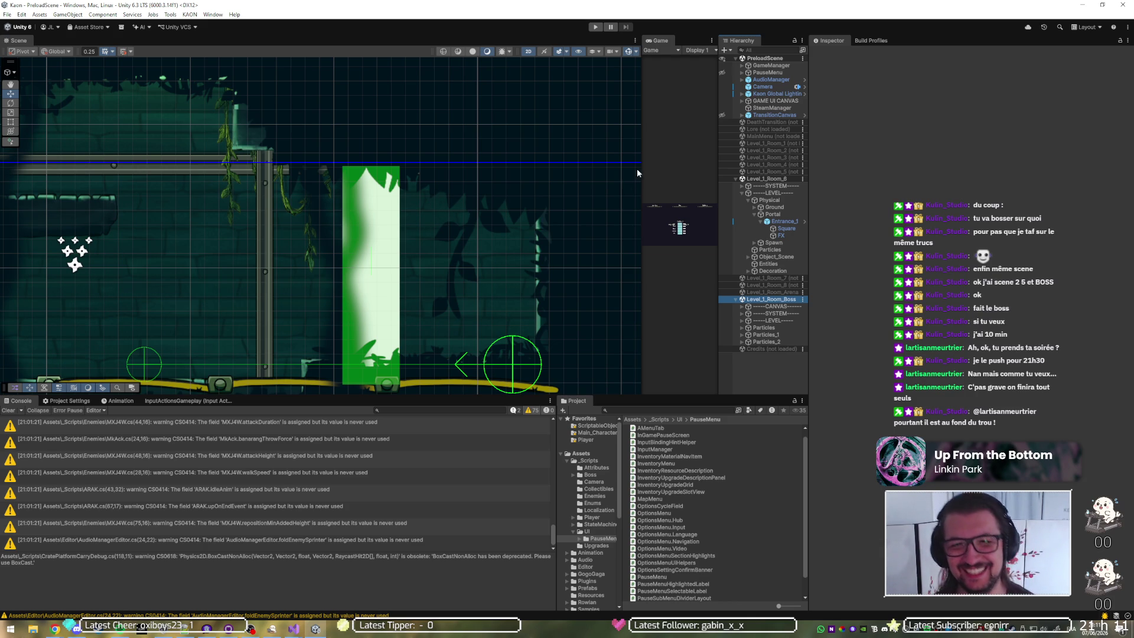
right_click(768, 179)
Step: Unload Level_1_Room_6 and frame the boss room's Entrance_1 portal
click(789, 229)
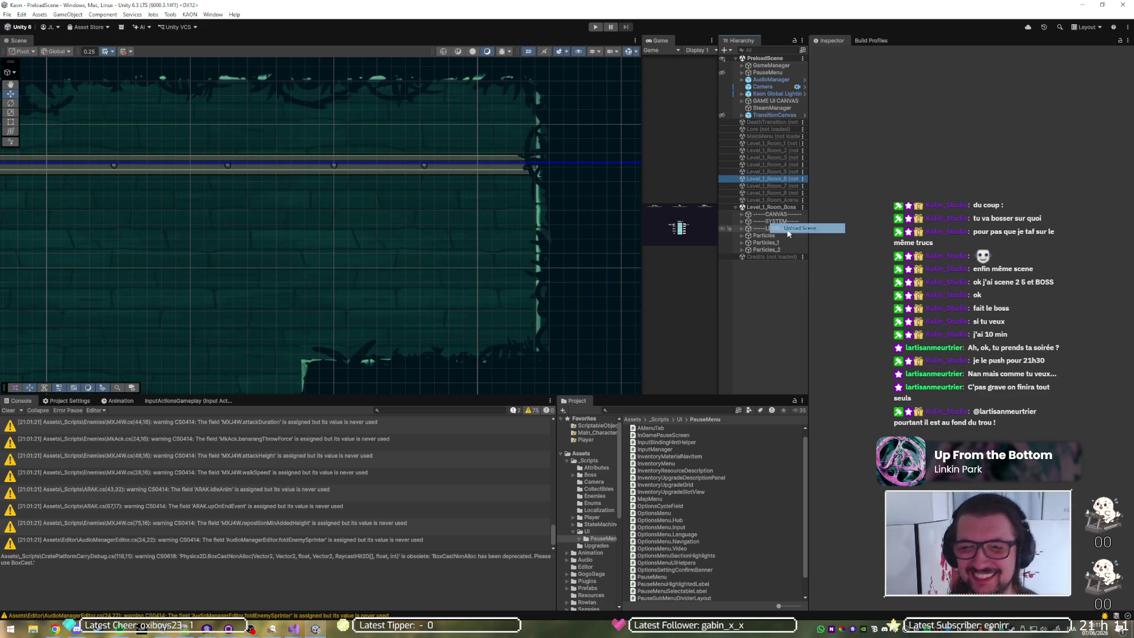
click(742, 229)
click(748, 235)
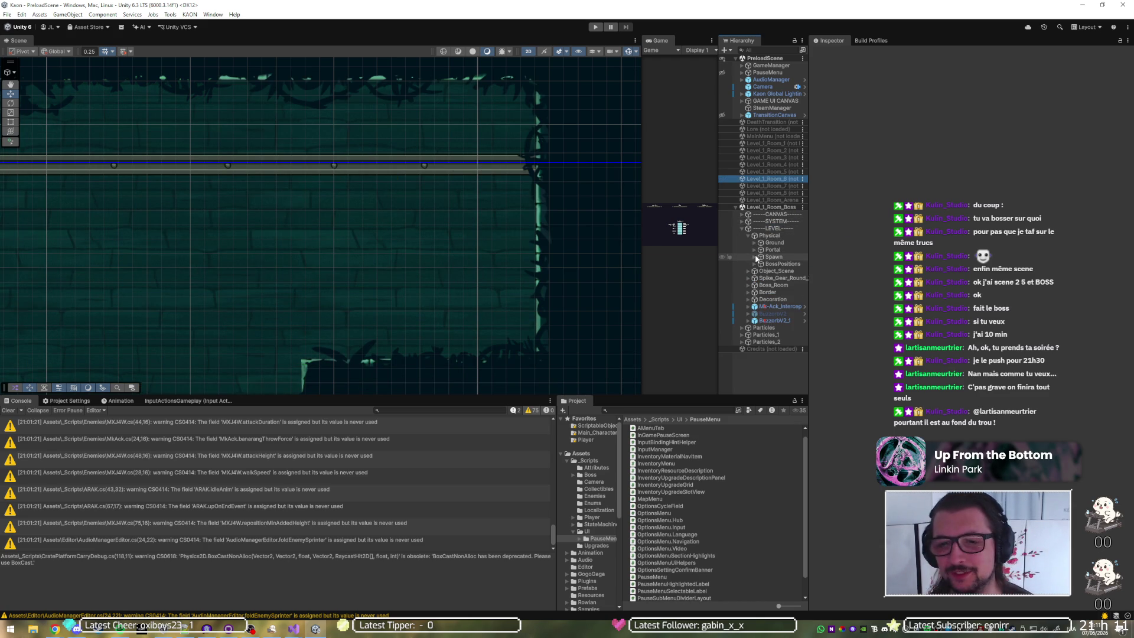
click(755, 250)
click(784, 257)
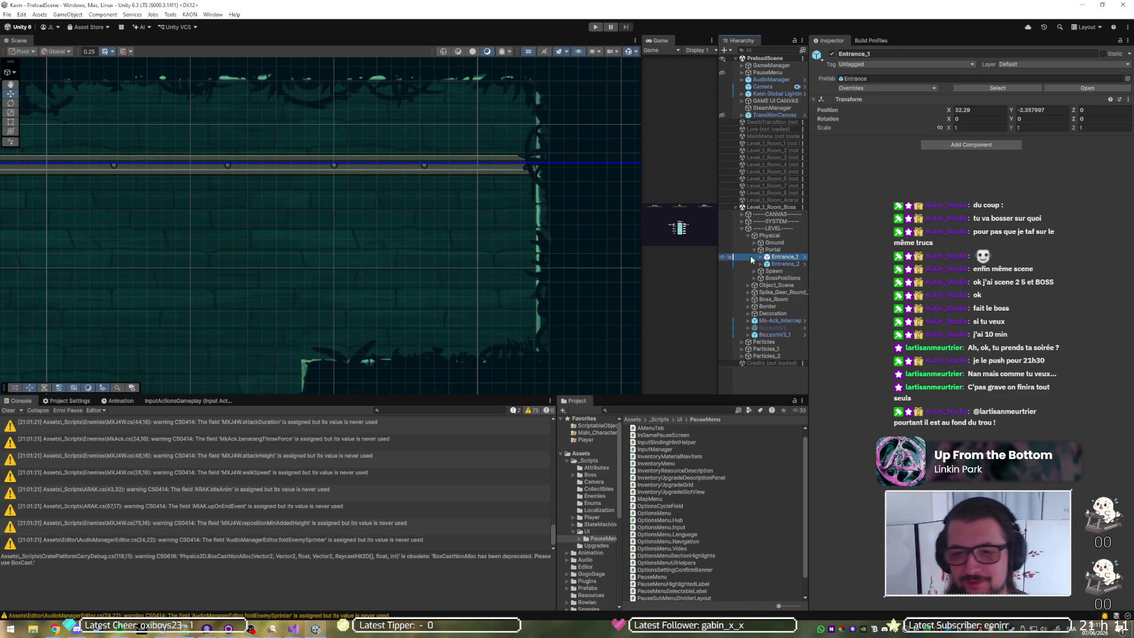
key(f)
scroll(292, 283, down, 10)
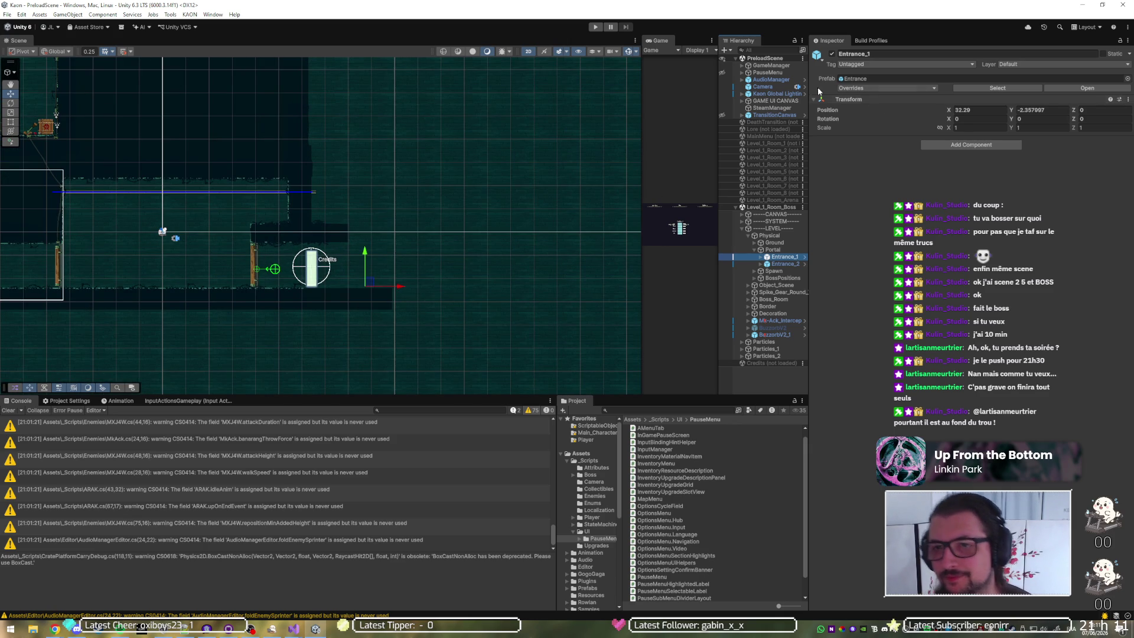
Step: Recentre both entrances' Square and FX at X 0, then move Entrance_1 to X 26.13, Y -0.5
click(759, 260)
click(759, 260)
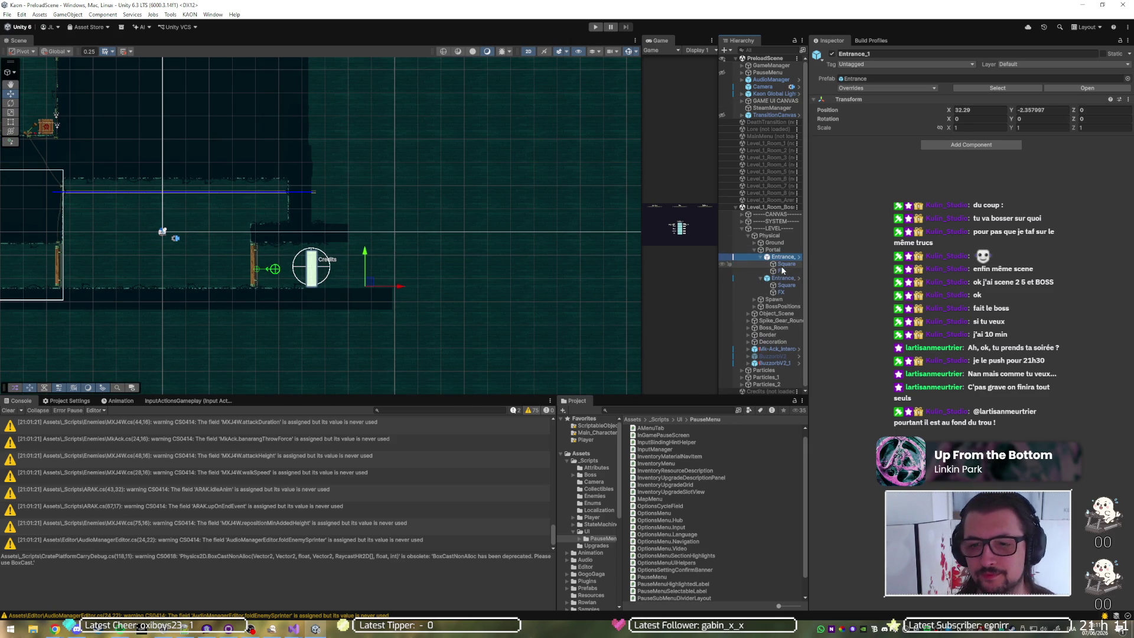
click(786, 264)
ctrl+click(781, 271)
ctrl+click(786, 285)
ctrl+click(782, 292)
click(966, 88)
text(0)
key(Tab)
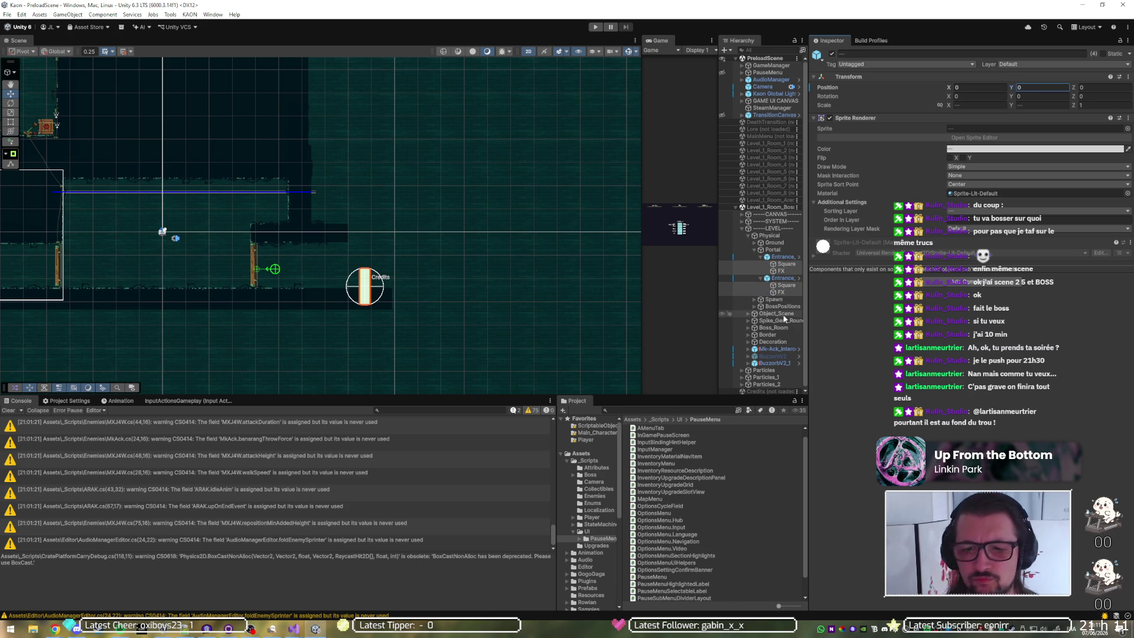
click(779, 258)
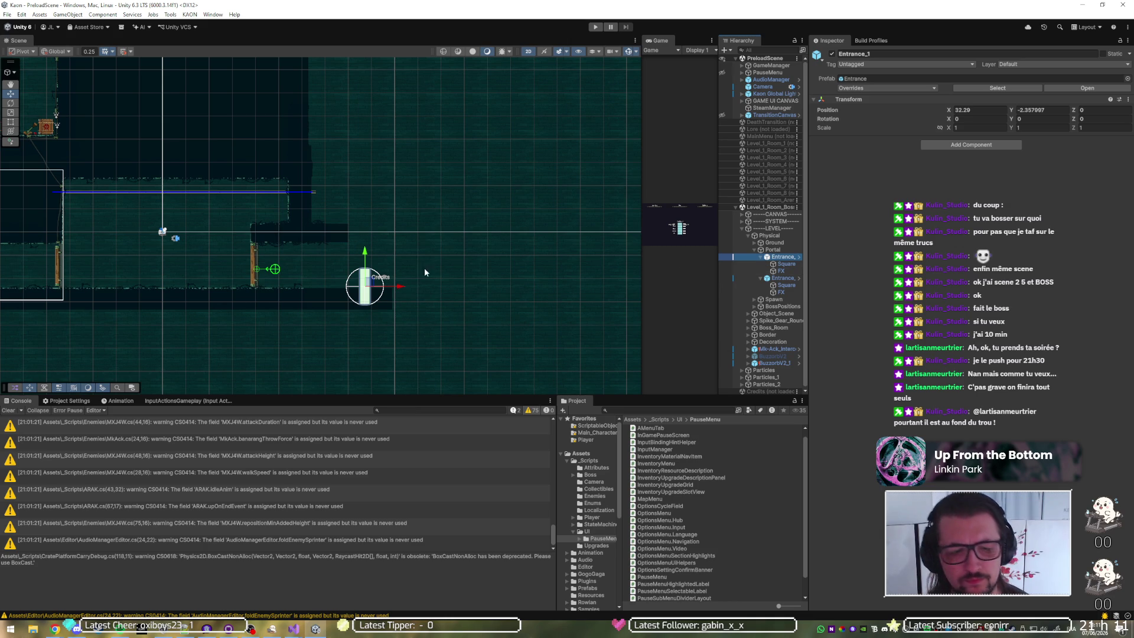
mouse_move(370, 285)
mouse_down()
mouse_move(270, 264)
mouse_move(299, 269)
mouse_up()
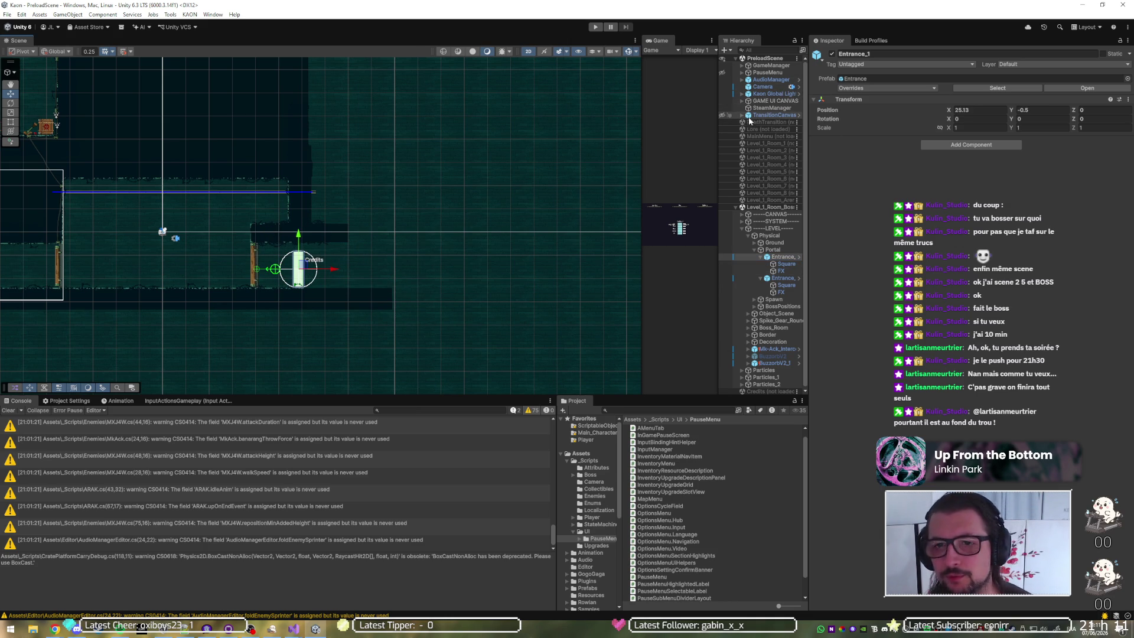
Step: Check the camera bounds against Entrance_1 and shift the portal slightly right
click(748, 221)
click(758, 229)
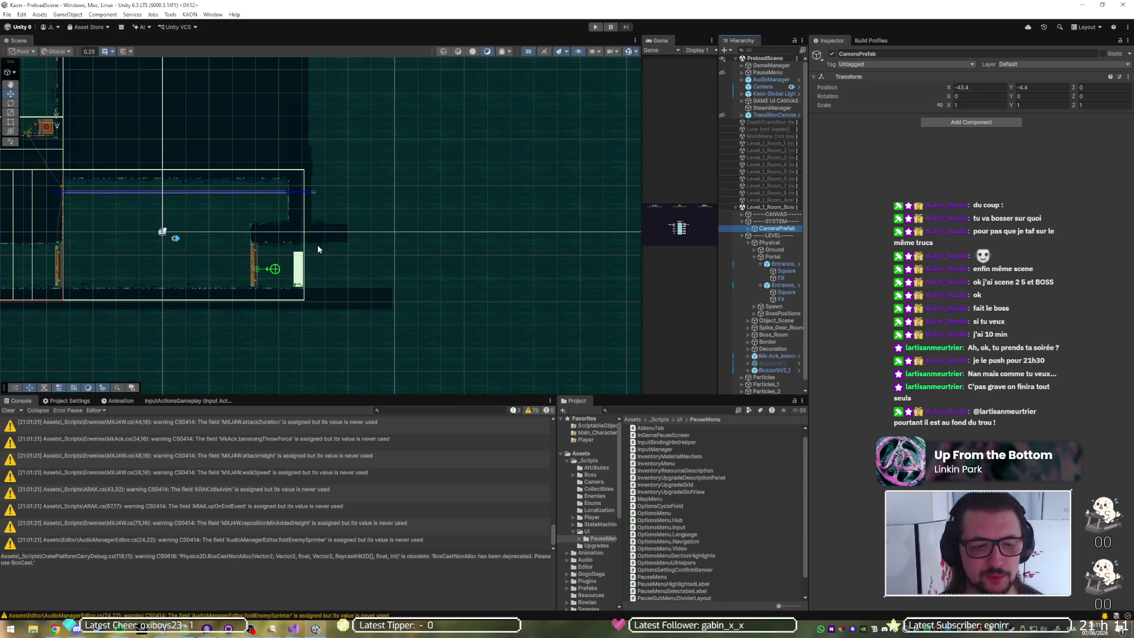
scroll(266, 250, up, 2)
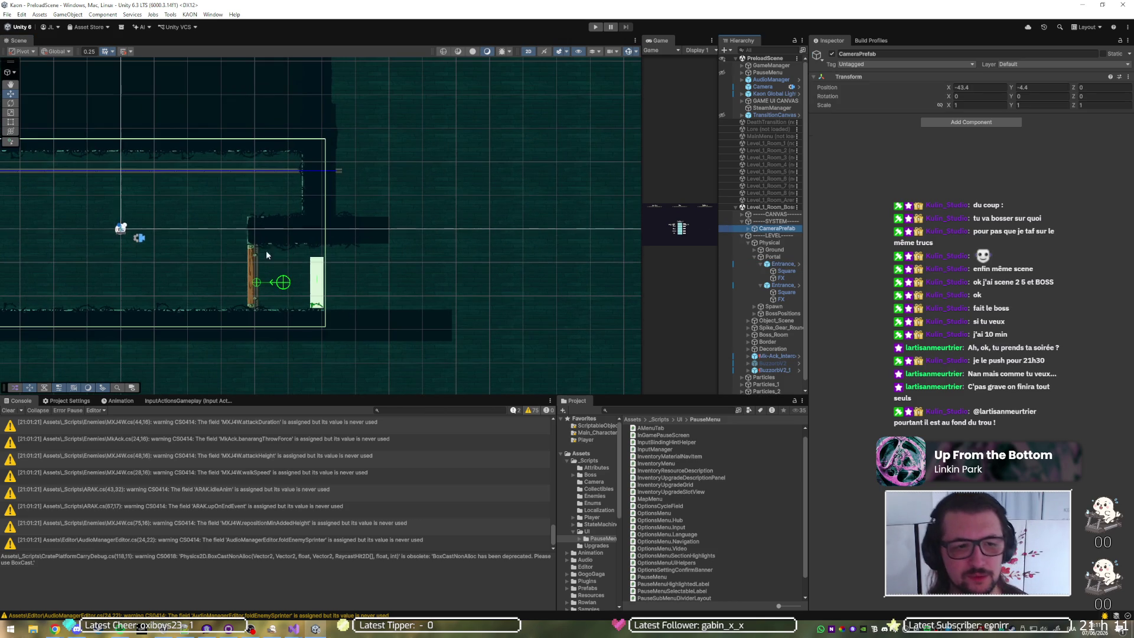
click(782, 265)
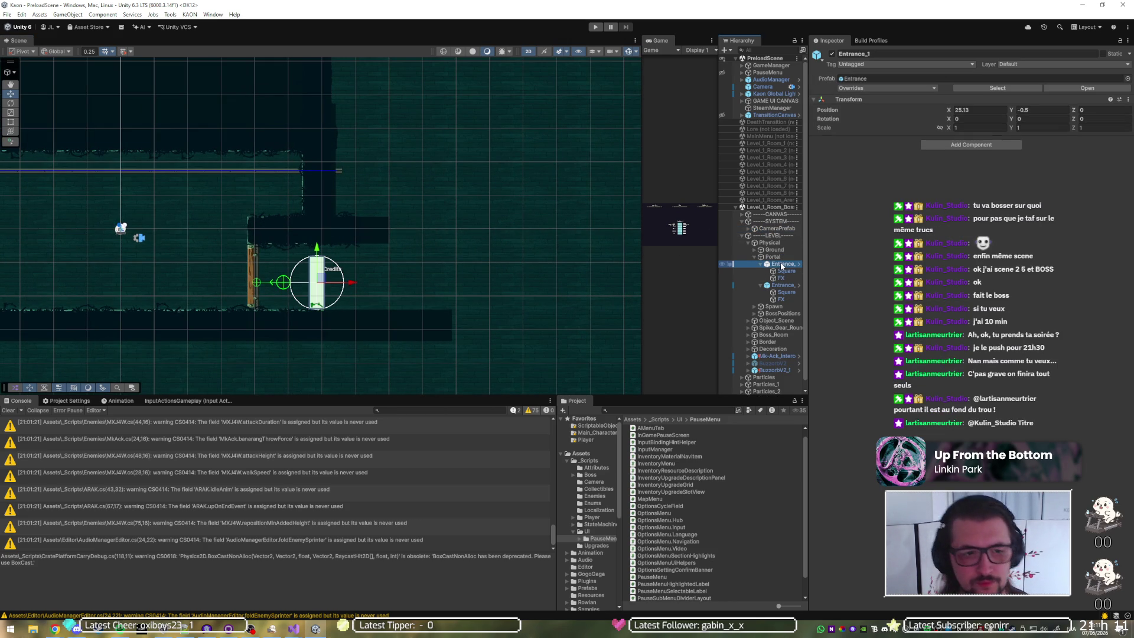
drag(353, 283, 367, 284)
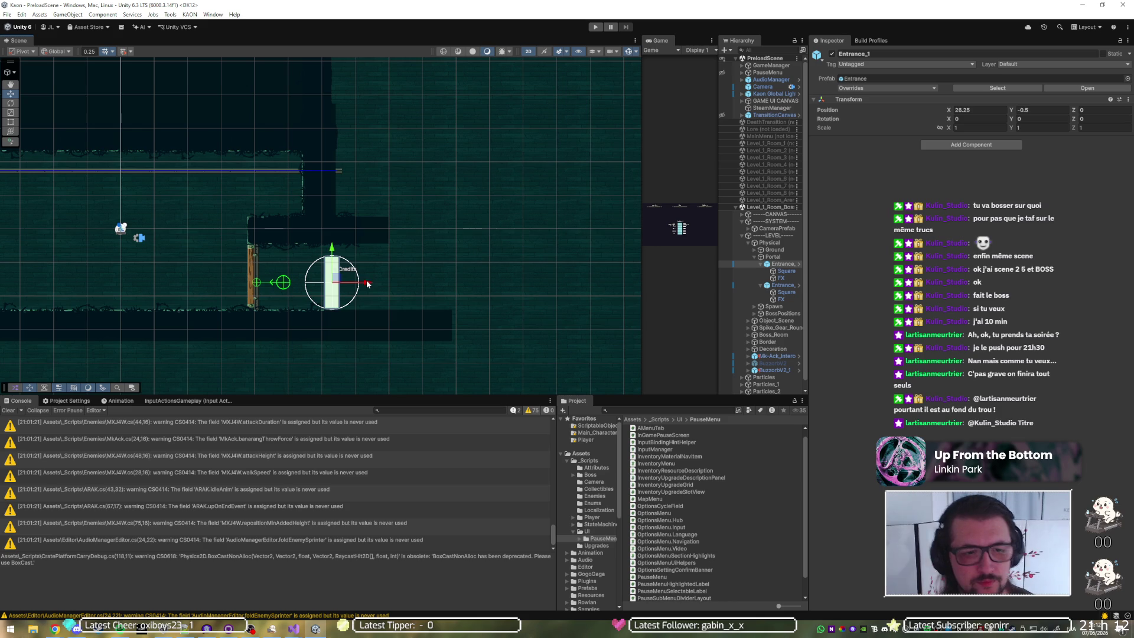
click(775, 229)
scroll(331, 264, up, 8)
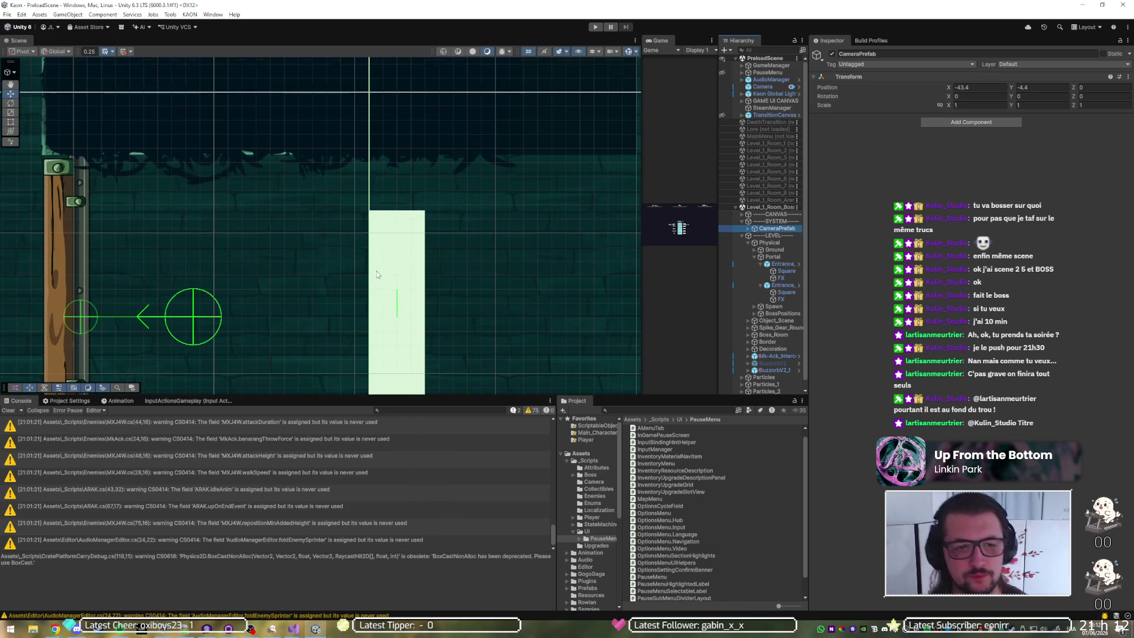
scroll(442, 300, down, 2)
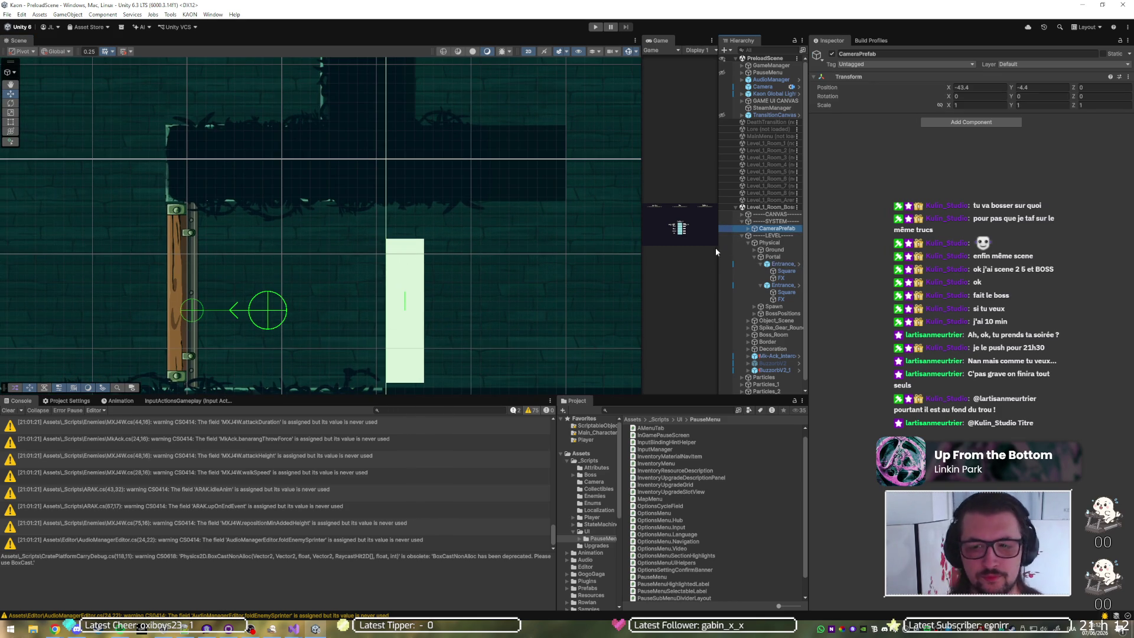
Step: Reselect Entrance_1 under Portal and nudge it a little further right
click(773, 257)
scroll(376, 309, down, 2)
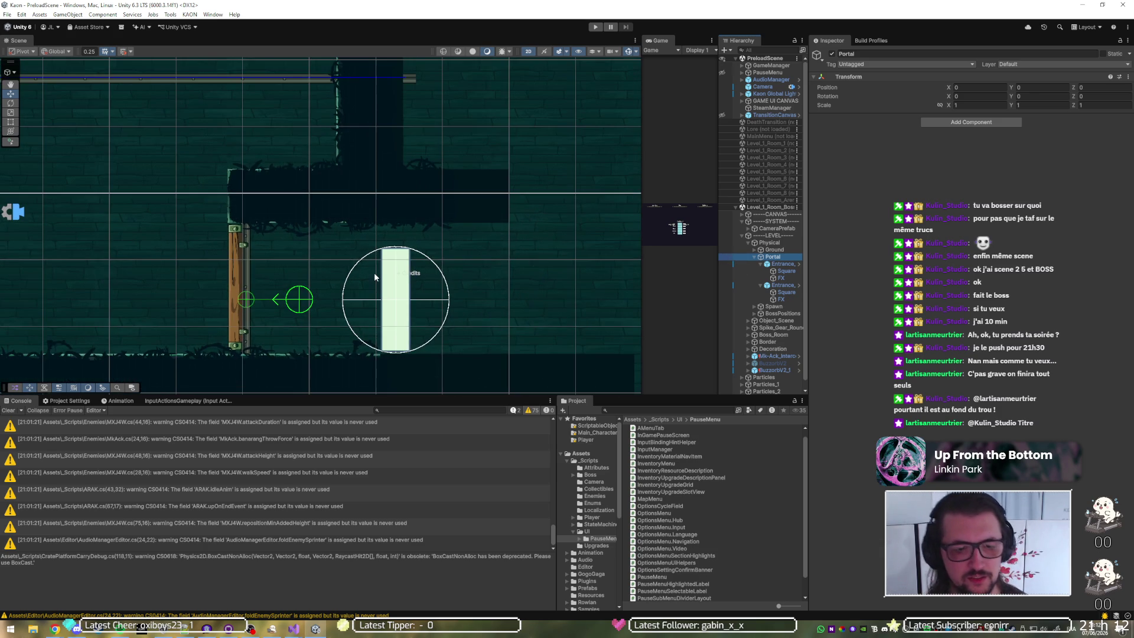
scroll(374, 271, down, 4)
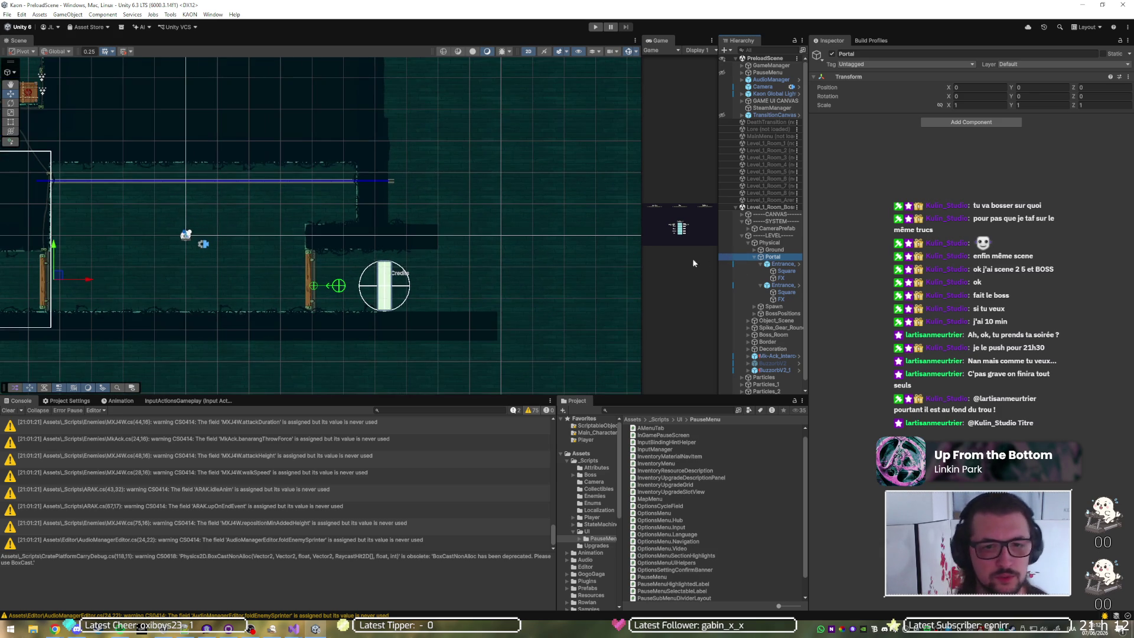
click(792, 286)
key(Up)
key(Up)
key(Up)
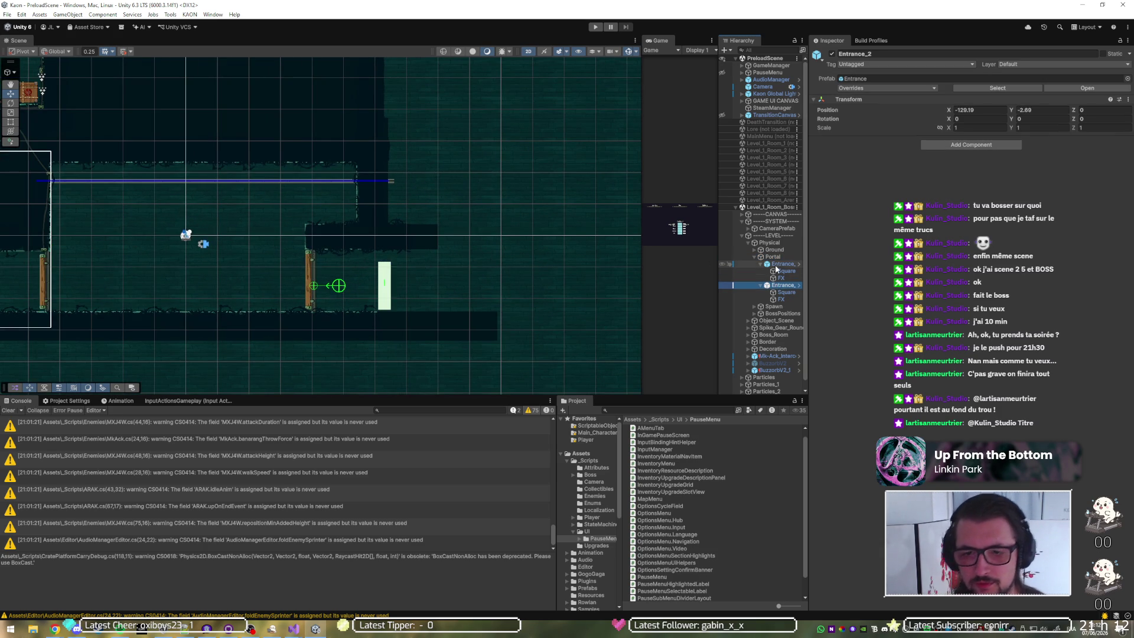
click(420, 288)
drag(419, 288, 421, 289)
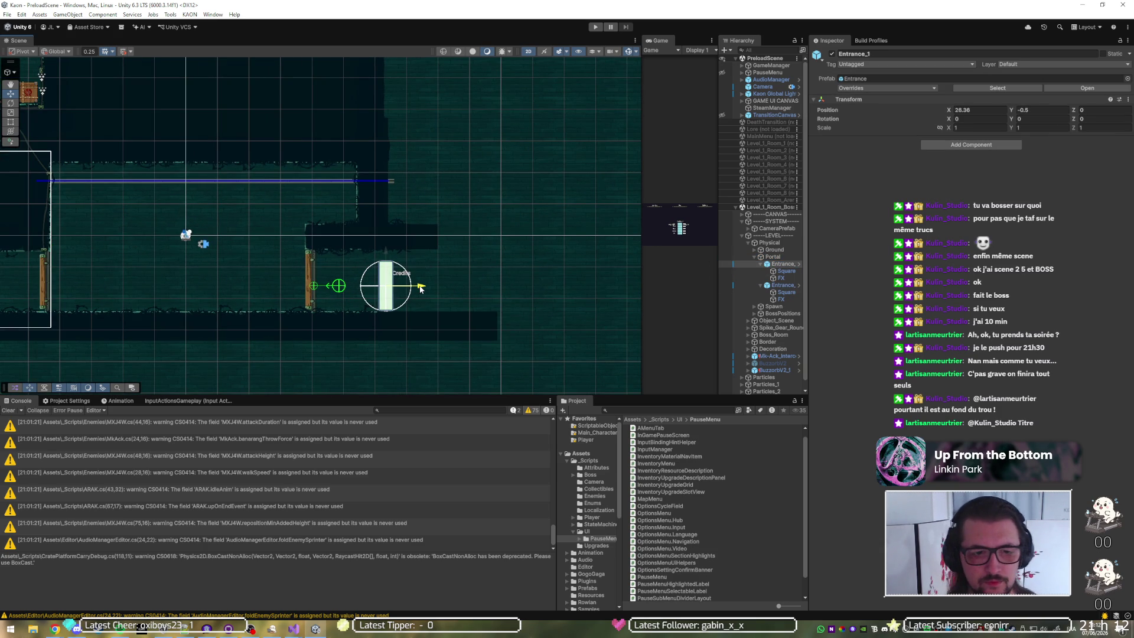
Step: Move Level_1_Room_Boss_Spawn_2 to line up with Entrance_1
click(755, 306)
click(785, 286)
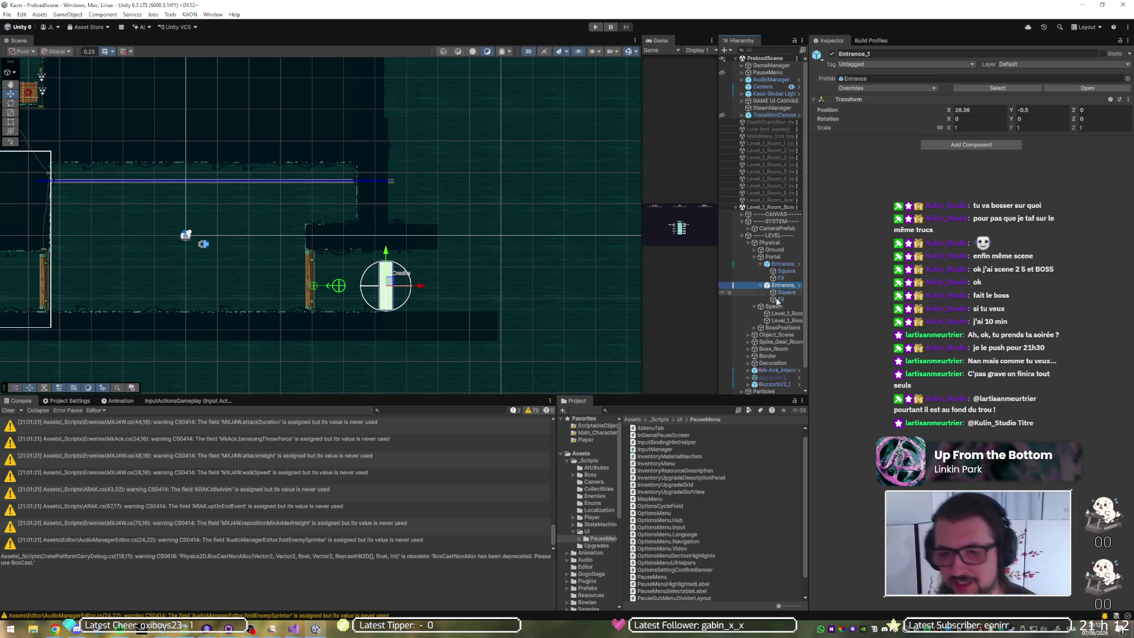
click(780, 321)
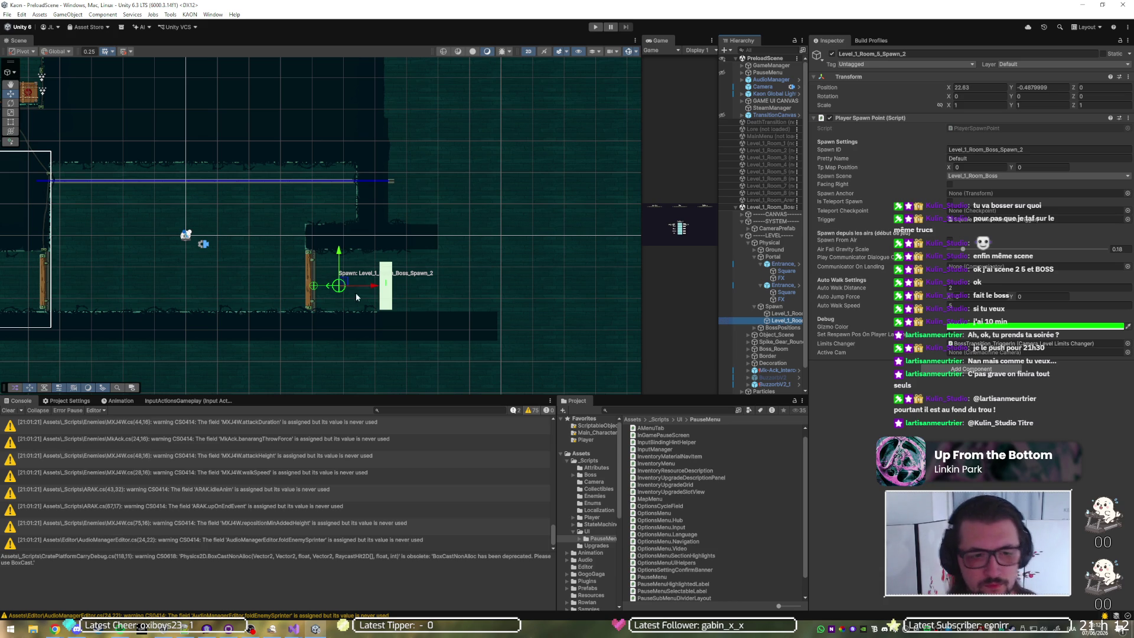
drag(343, 281, 390, 301)
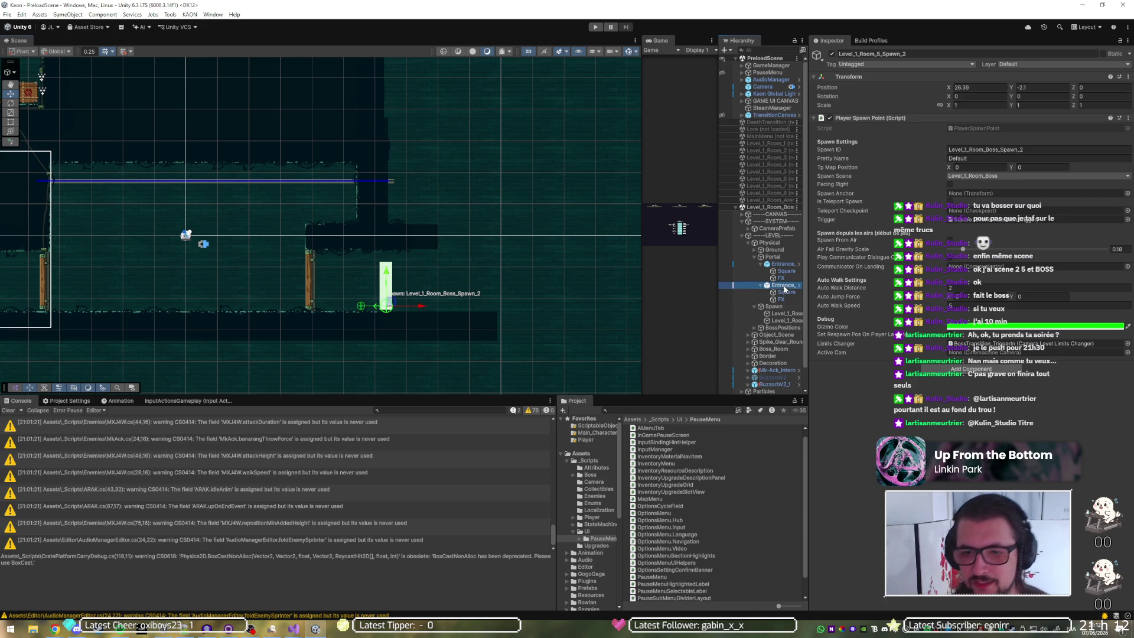
Step: Move the Entrance_2 portal up and left within the camera bounds, then nudge it right
click(780, 264)
double_click(780, 268)
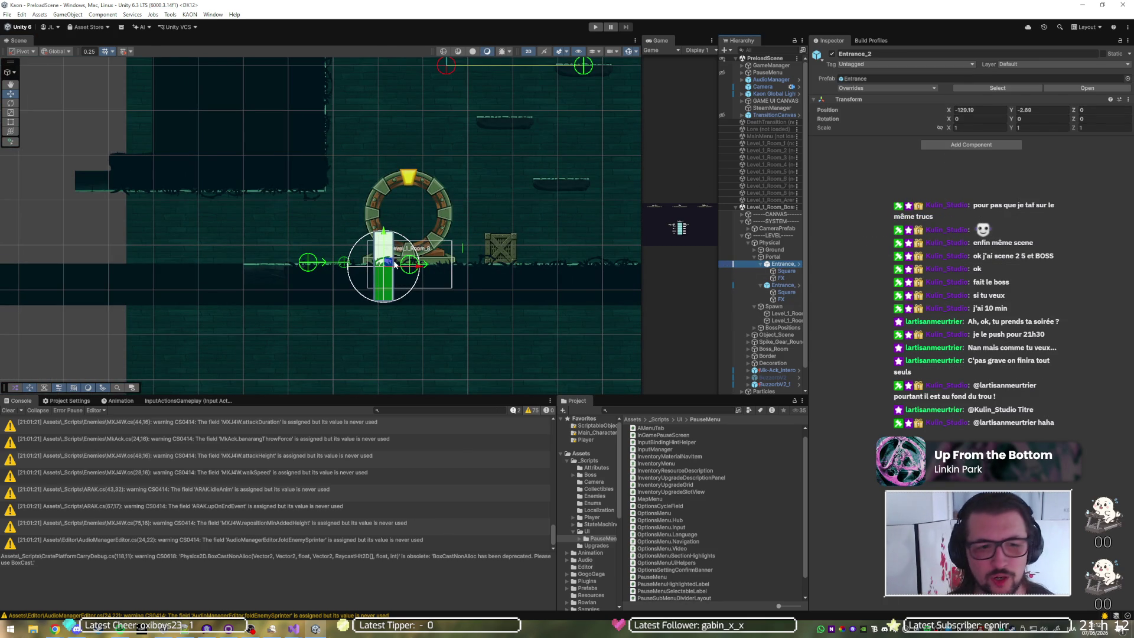
drag(390, 262, 319, 222)
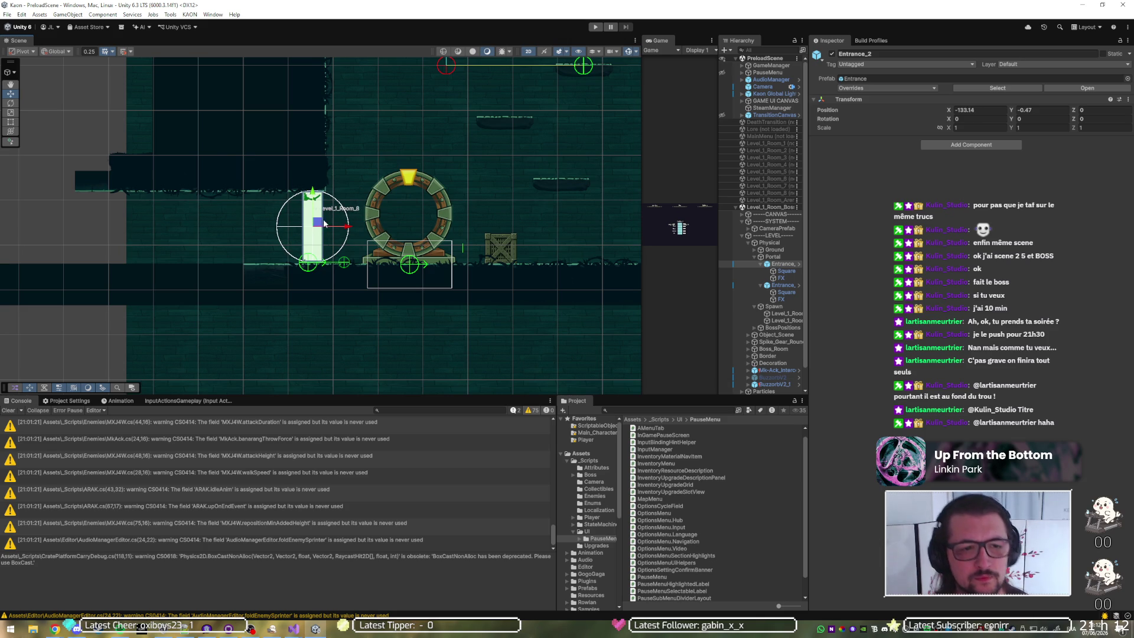
click(781, 228)
scroll(501, 266, down, 5)
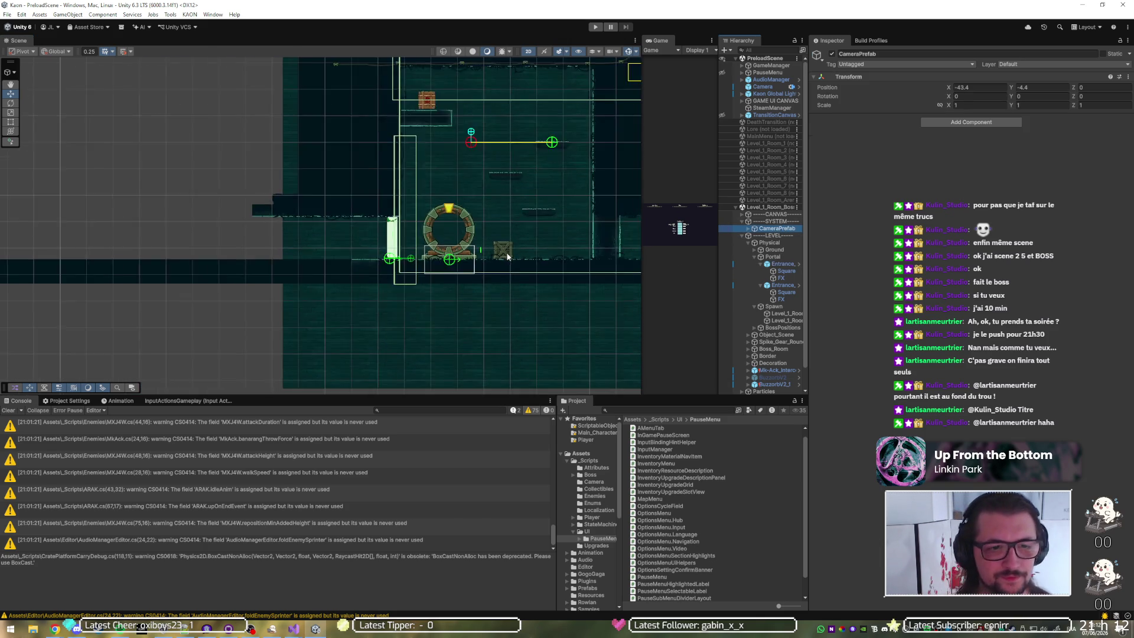
scroll(501, 265, up, 10)
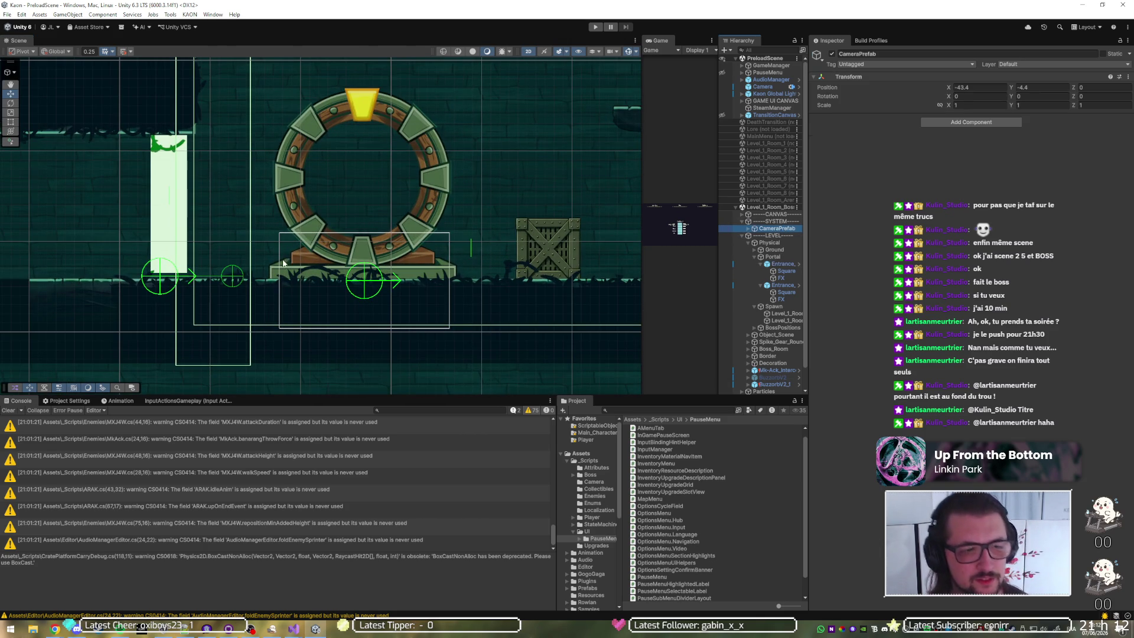
click(783, 264)
drag(208, 205, 212, 204)
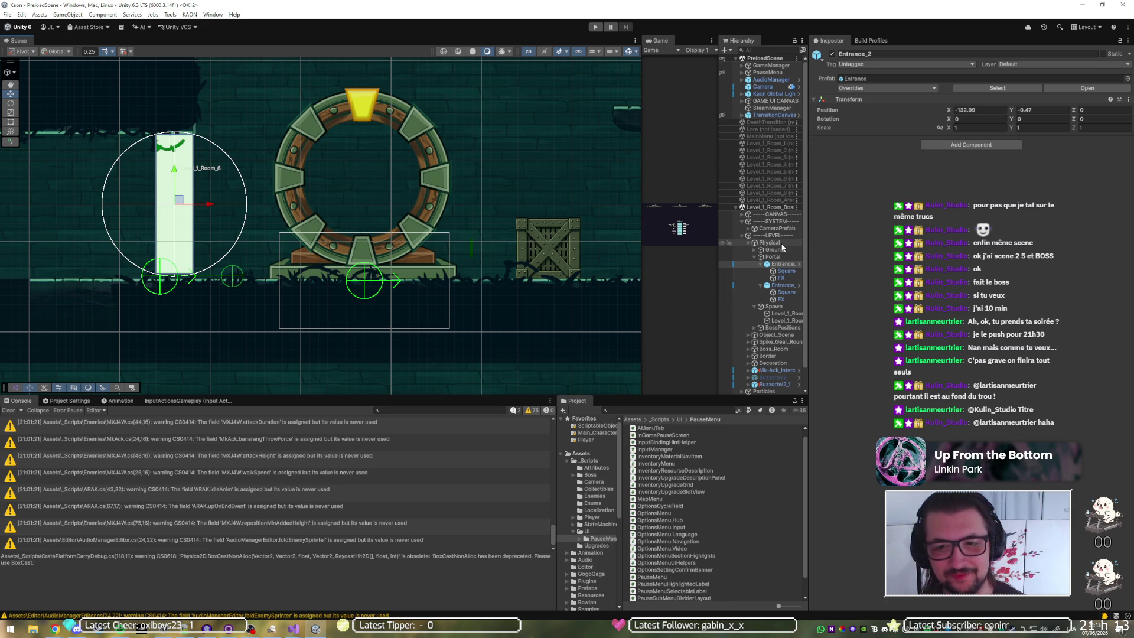
Step: Shift Level_1_Room_Boss_Spawn_1 right to X -133
click(781, 315)
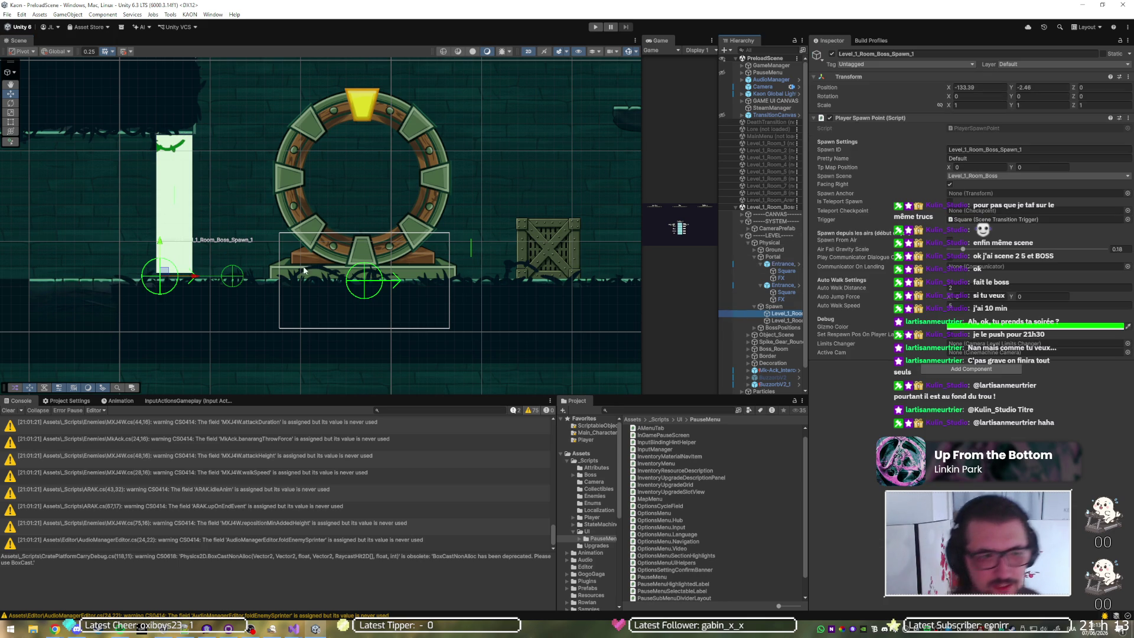
drag(194, 276, 207, 276)
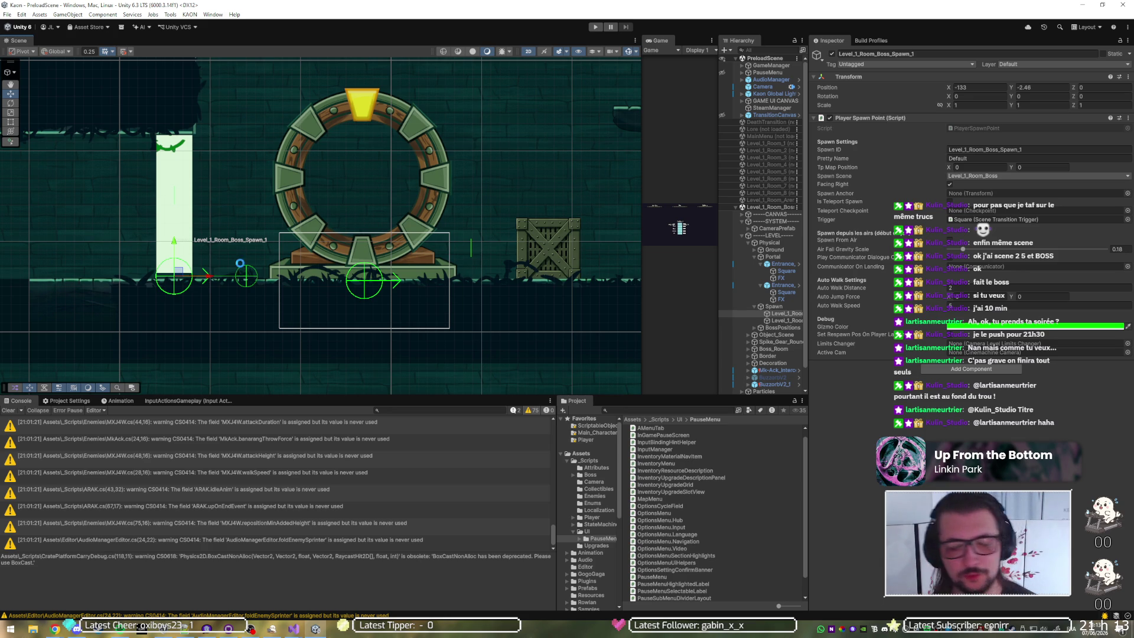
right_click(771, 210)
Step: Unload Level_1_Room_Boss and load Level_1_Room_Arena
click(792, 258)
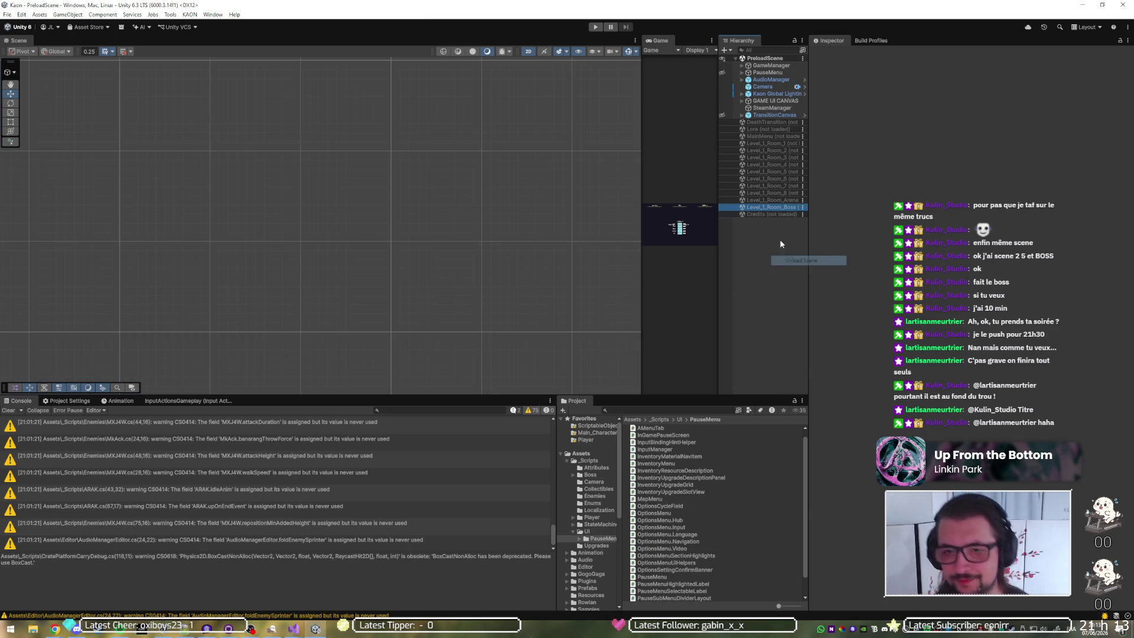
right_click(767, 201)
click(776, 208)
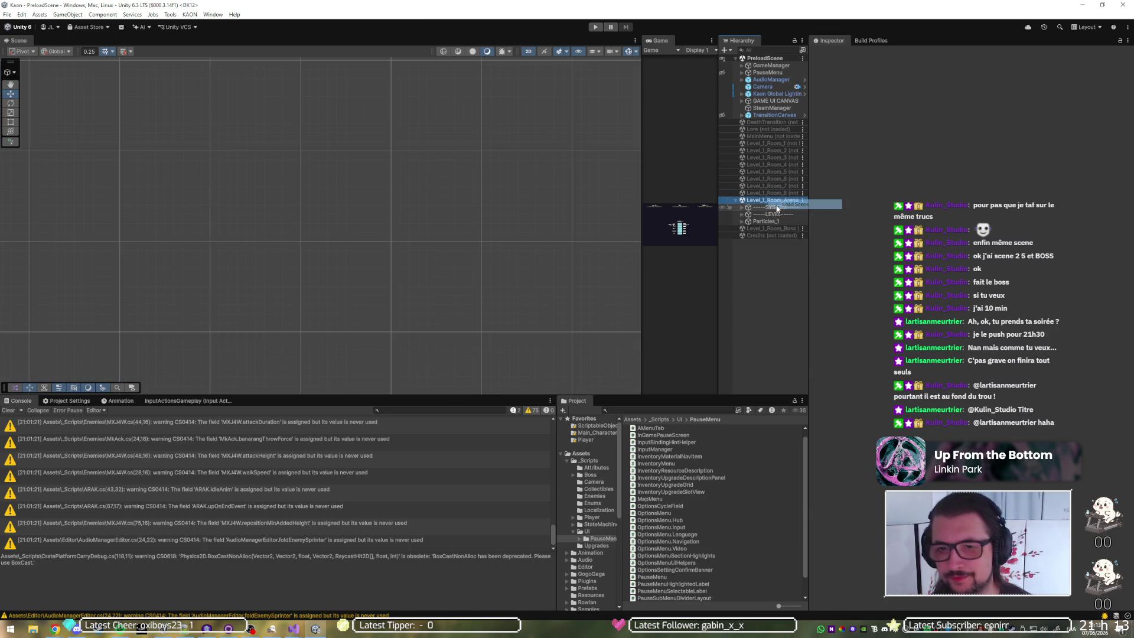
Step: Expand the arena's LEVEL > Physical > Portal and frame Entrance_1 with its children shown
click(742, 215)
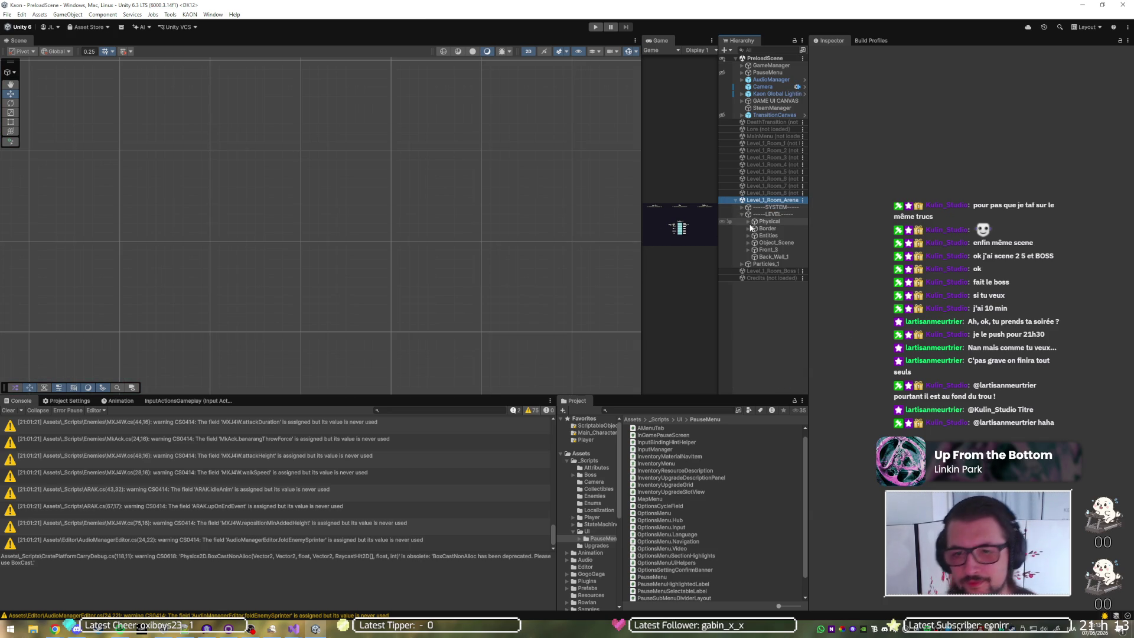
click(748, 222)
click(755, 229)
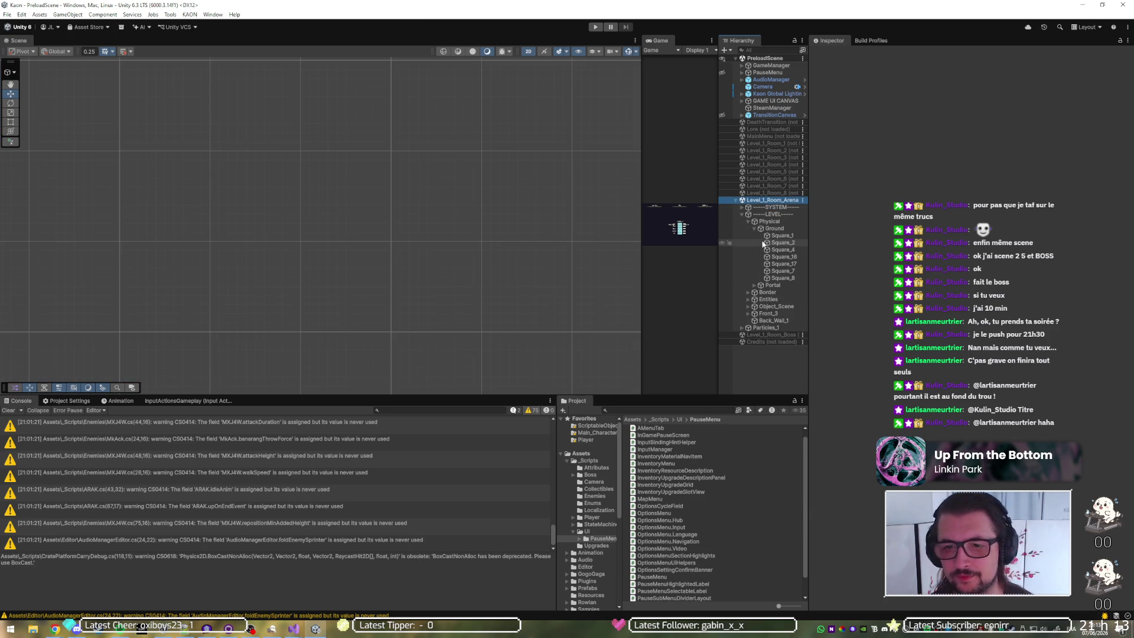
click(754, 229)
click(754, 236)
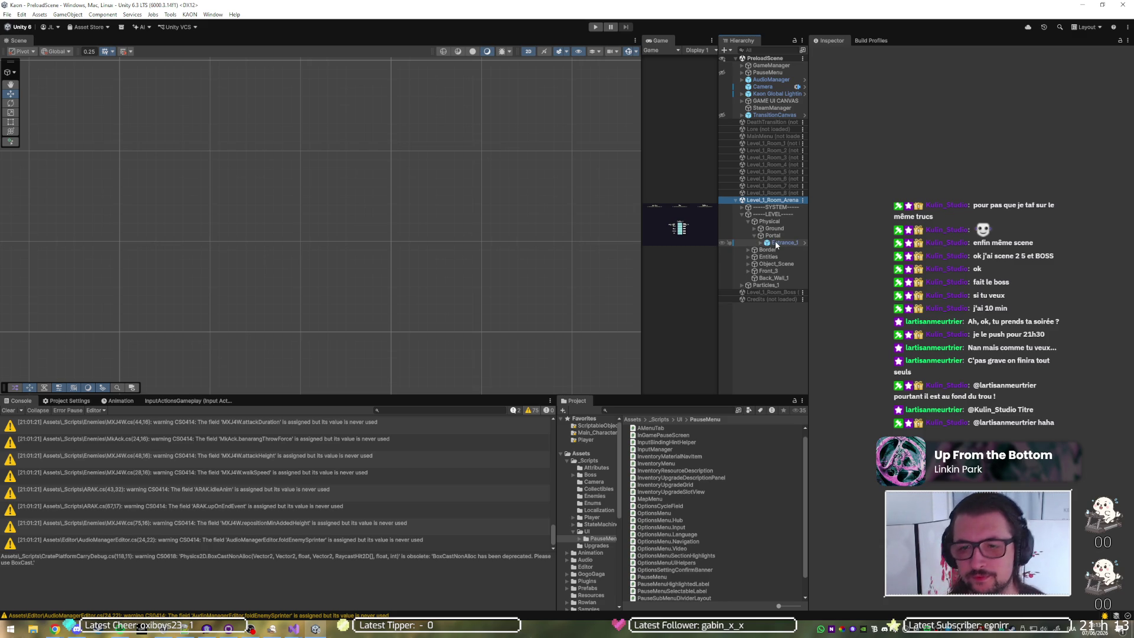
click(774, 244)
click(762, 243)
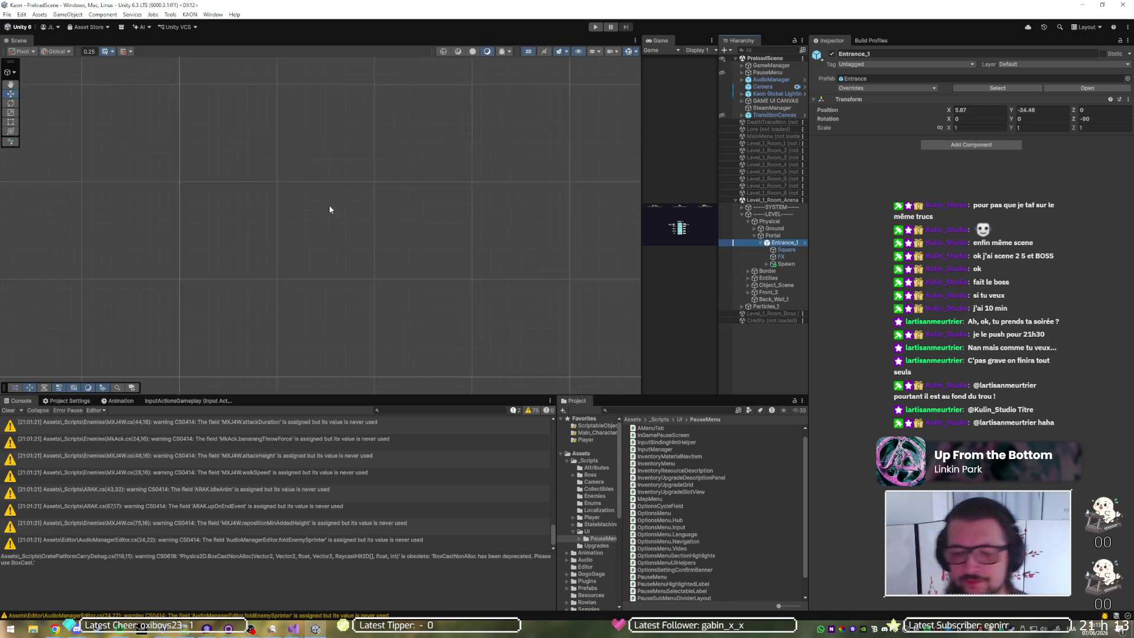
key(f)
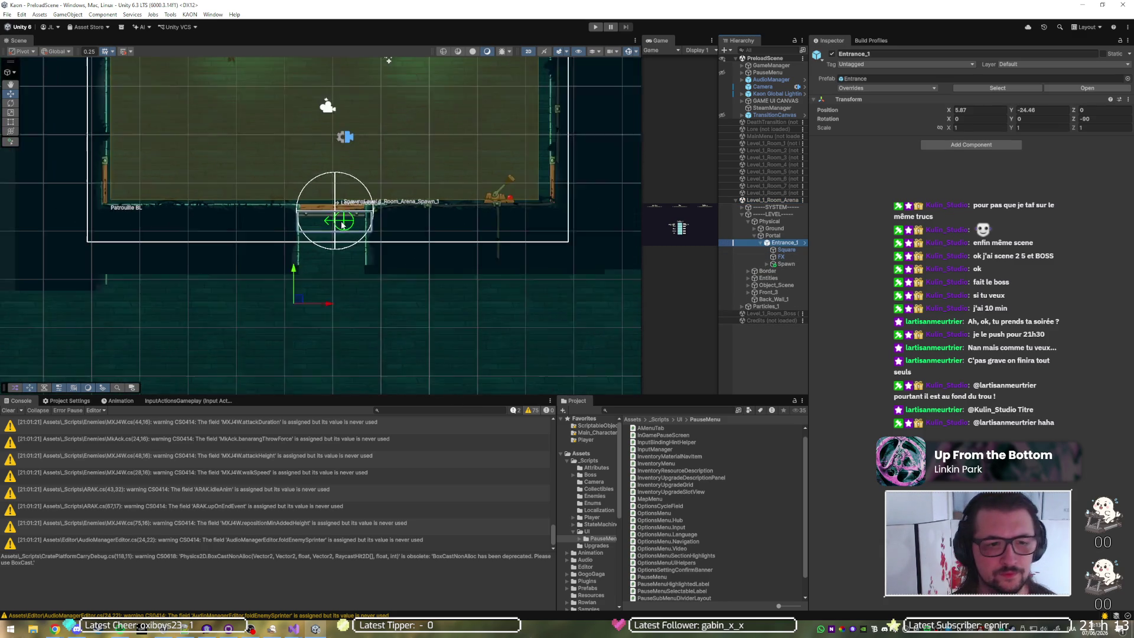
scroll(349, 224, up, 6)
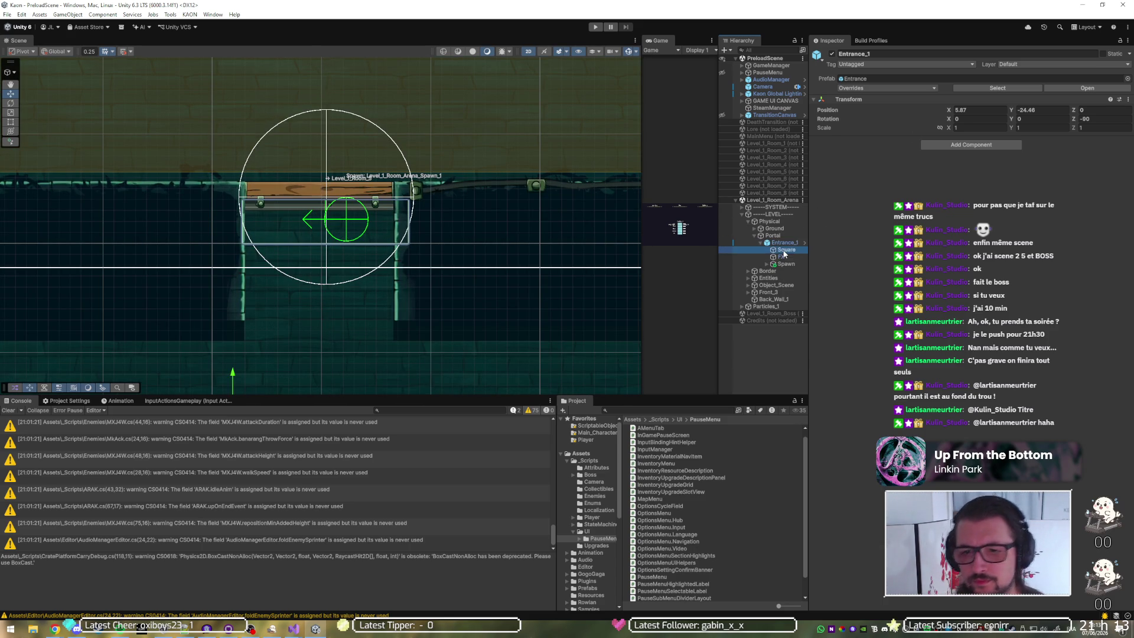
Step: Set Position X to 0 for Entrance_1's Square, FX and Spawn children
click(784, 250)
shift+click(784, 264)
click(975, 87)
text(0)
key(Tab)
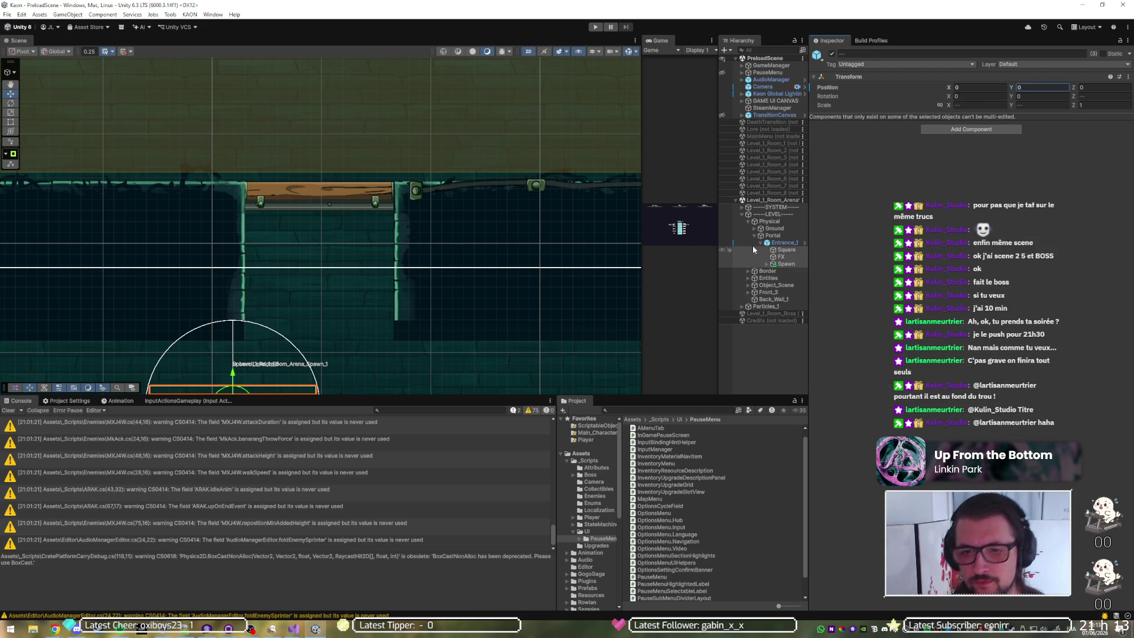
Step: Move Entrance_1 onto the wooden platform at (7.79, -20.31) and save the arena scene
click(782, 243)
key(f)
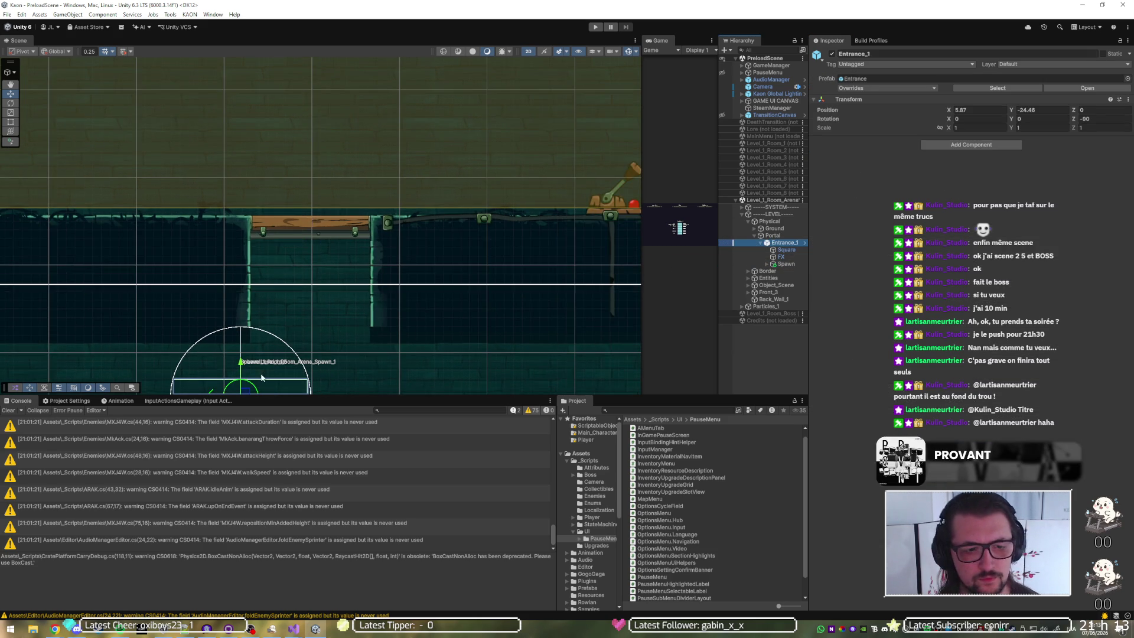
mouse_move(257, 382)
mouse_down()
mouse_move(307, 298)
mouse_move(315, 258)
mouse_up()
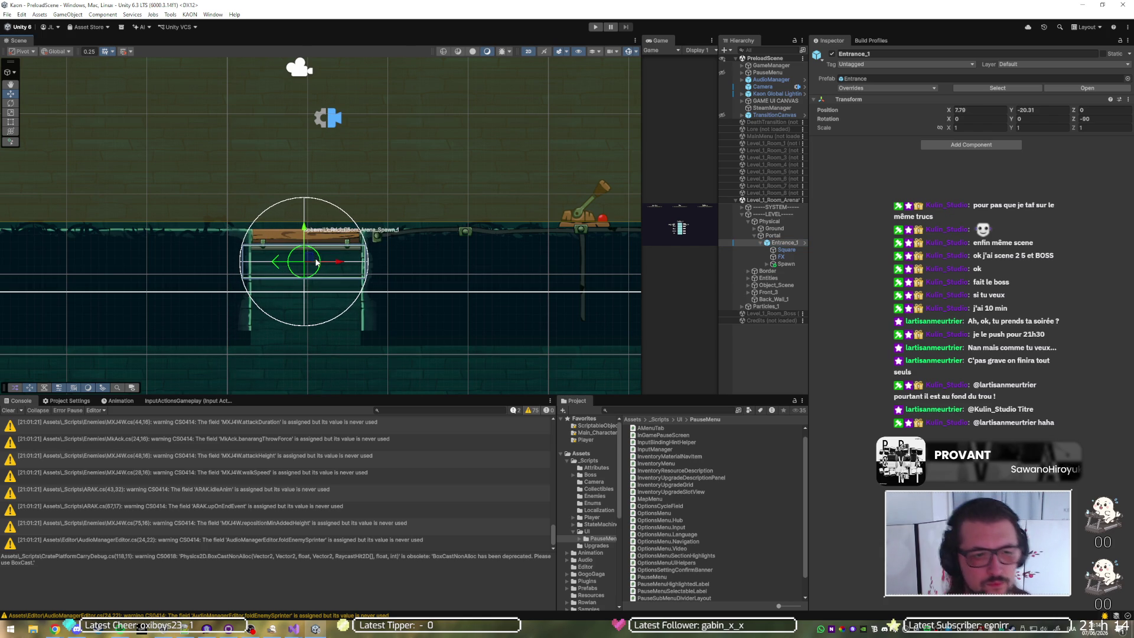
key(ctrl+s)
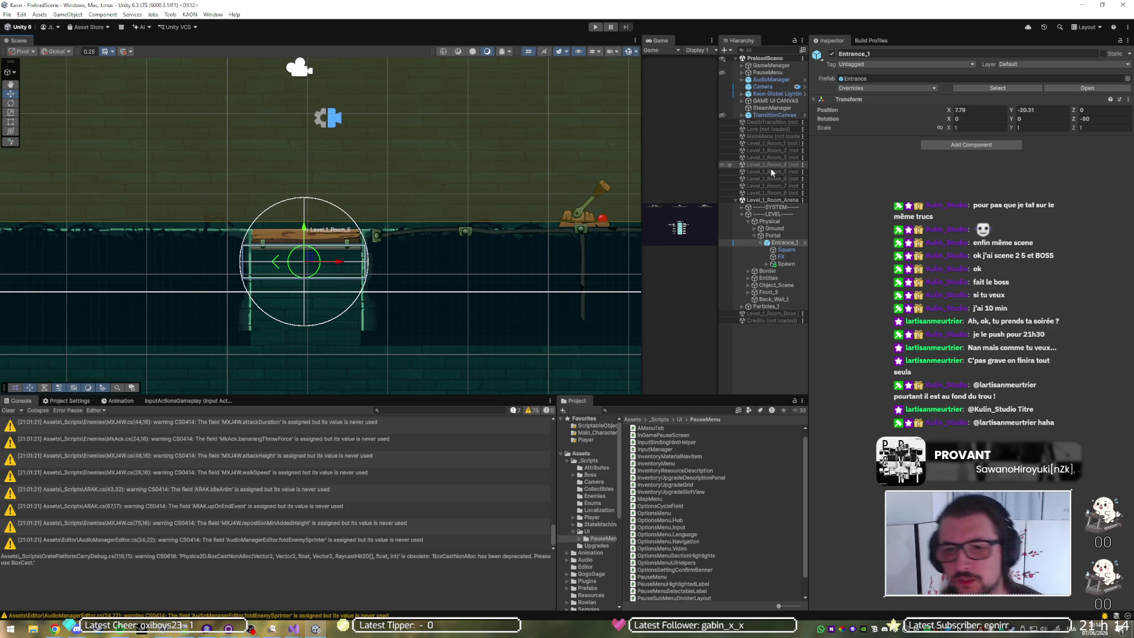
Step: Play-test the arena scene briefly and stop play mode
click(599, 28)
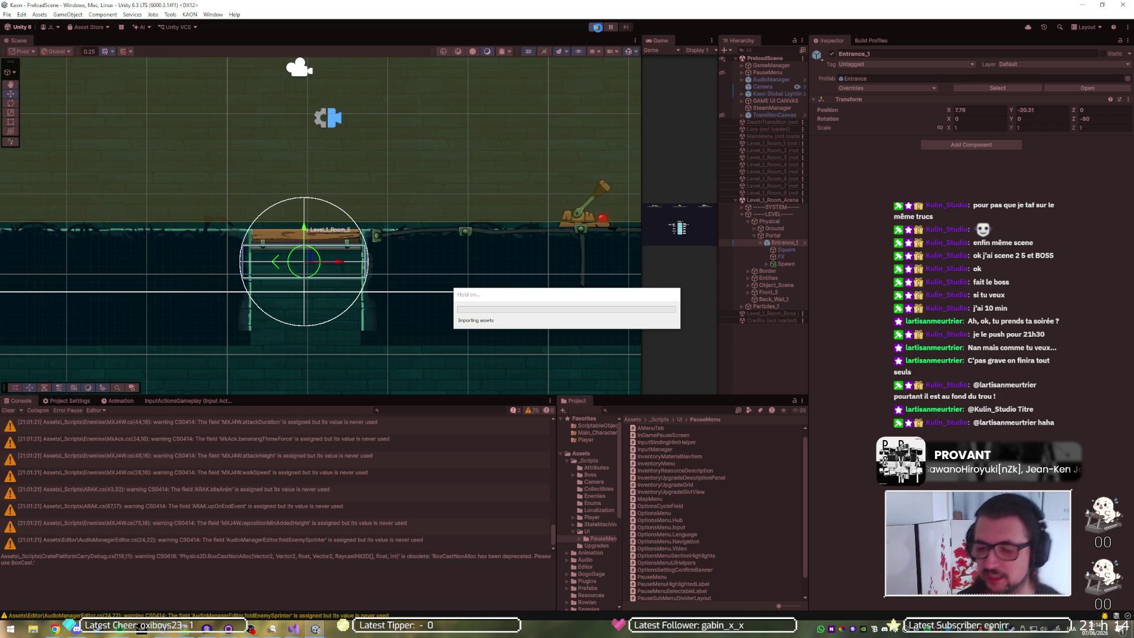
click(597, 27)
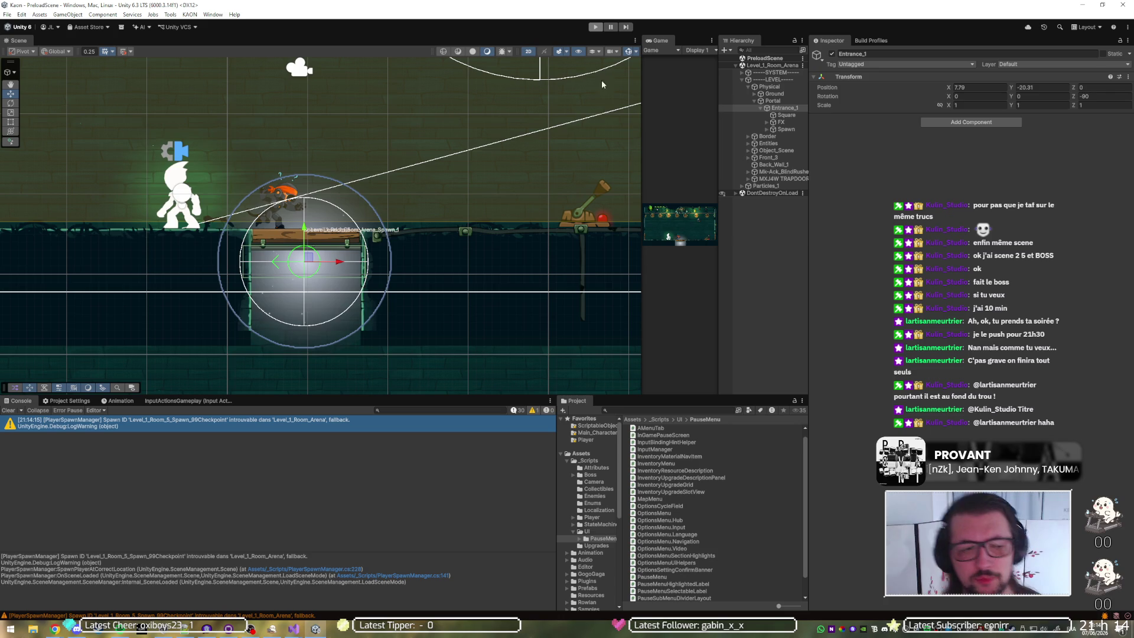
right_click(753, 202)
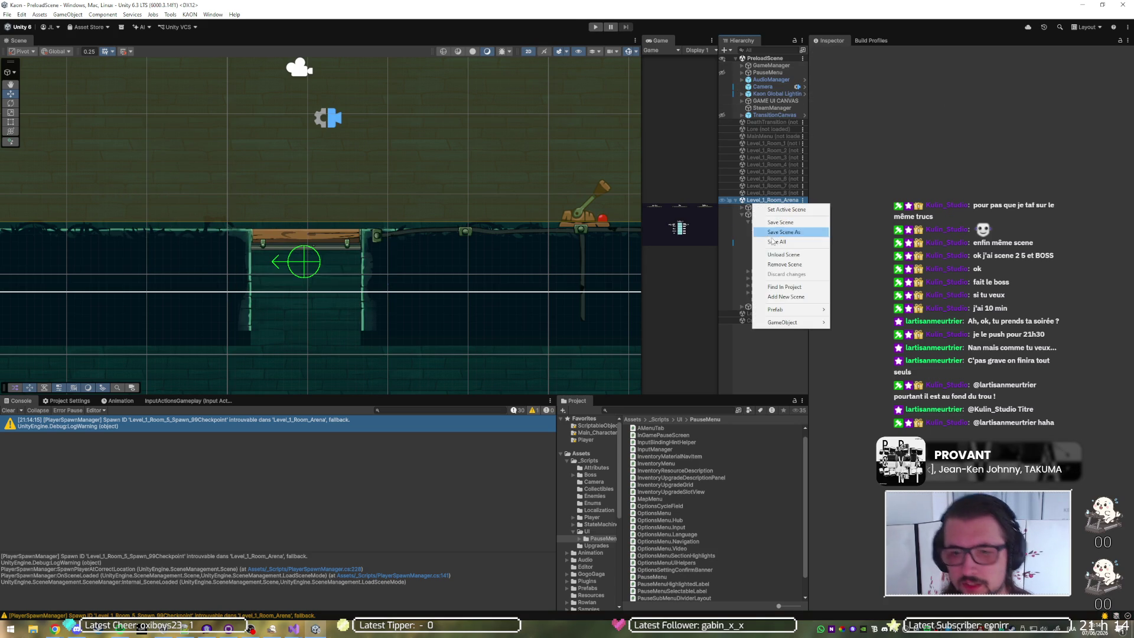
Step: Swap the arena scene for Level_1_Room_8 and frame its Entrance portal in the Scene view
click(786, 255)
right_click(774, 199)
click(794, 201)
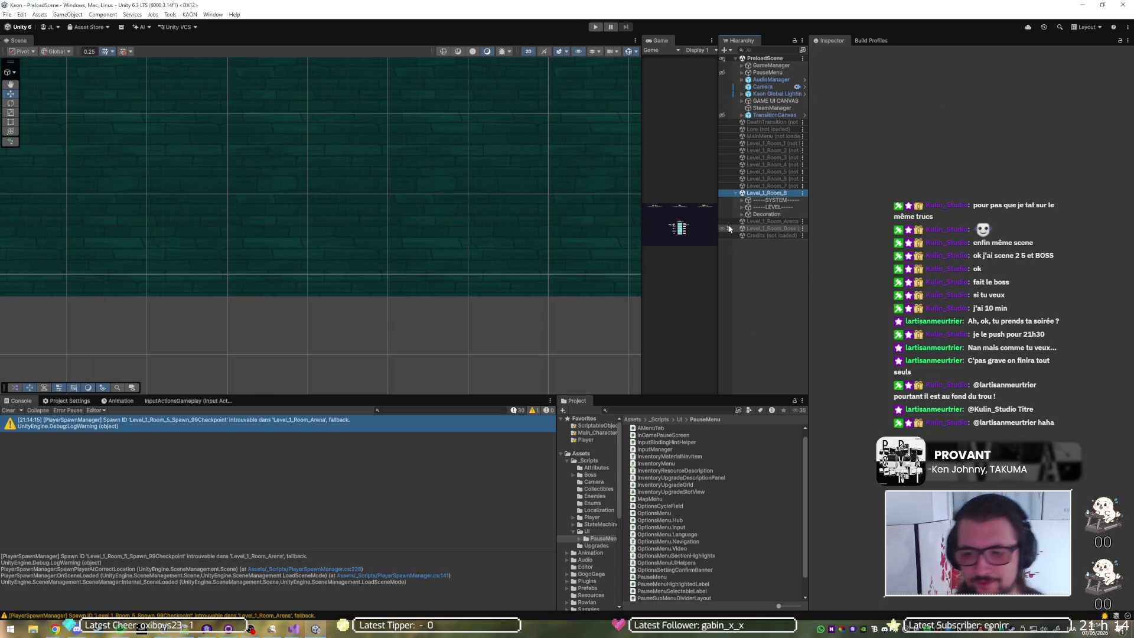
scroll(388, 298, down, 3)
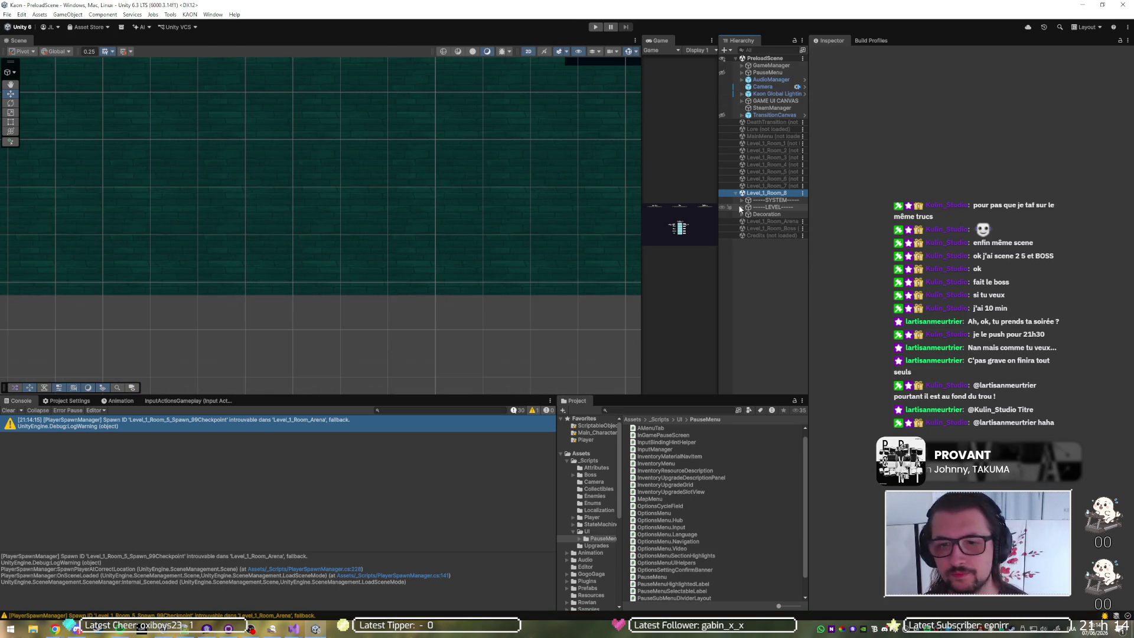
click(743, 208)
click(760, 215)
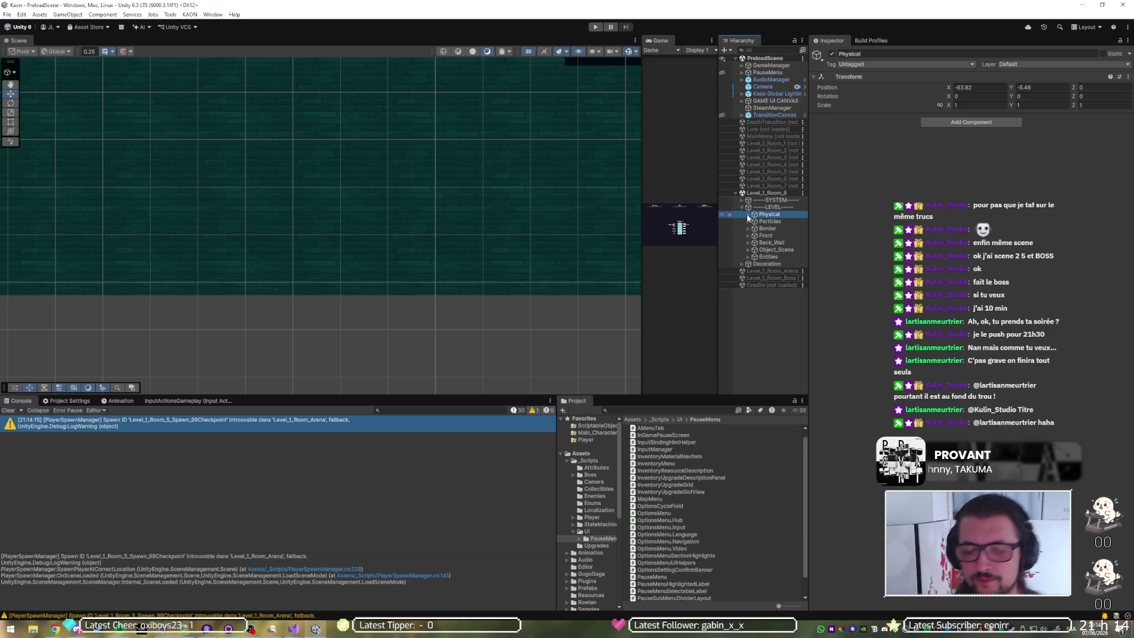
click(747, 214)
click(755, 229)
click(770, 237)
key(f)
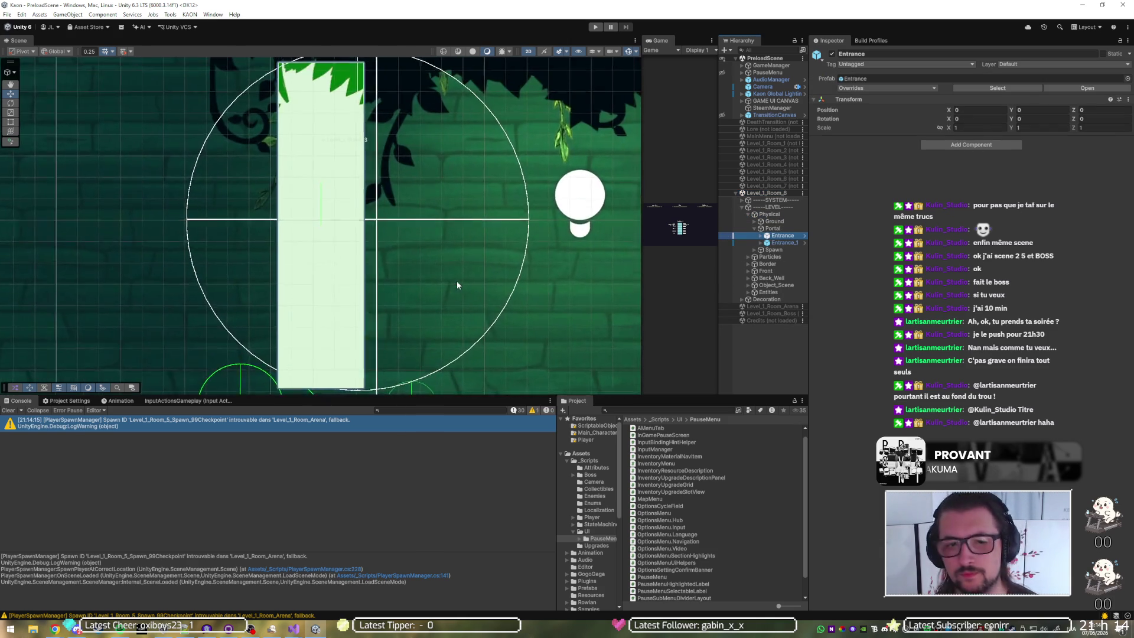
scroll(454, 274, down, 6)
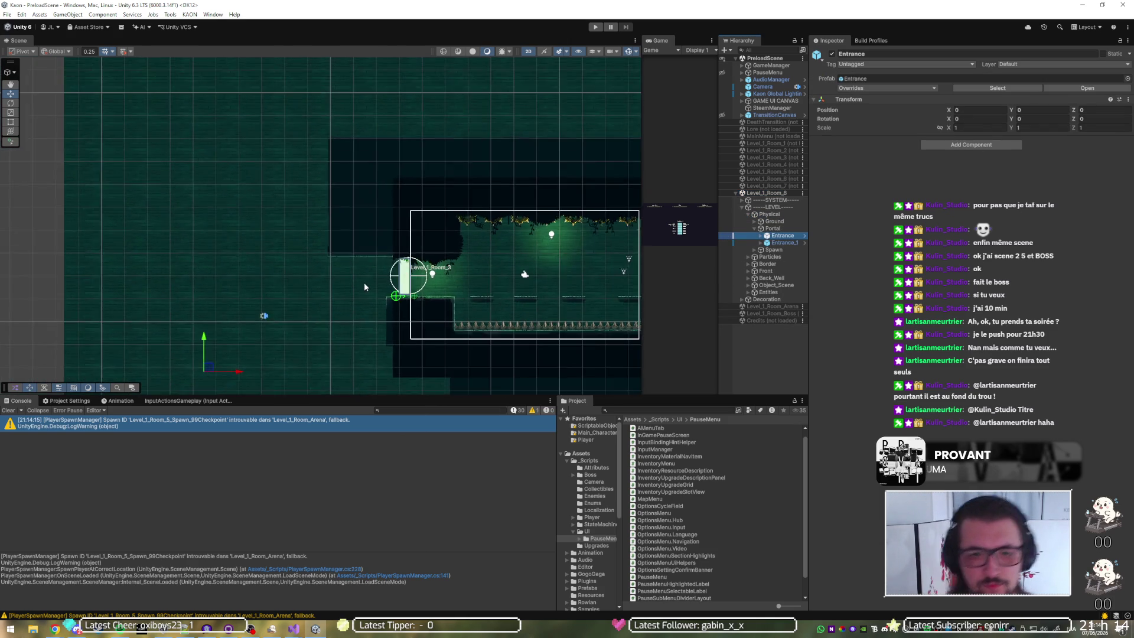
mouse_move(527, 271)
mouse_down()
mouse_move(300, 264)
mouse_move(394, 233)
mouse_up()
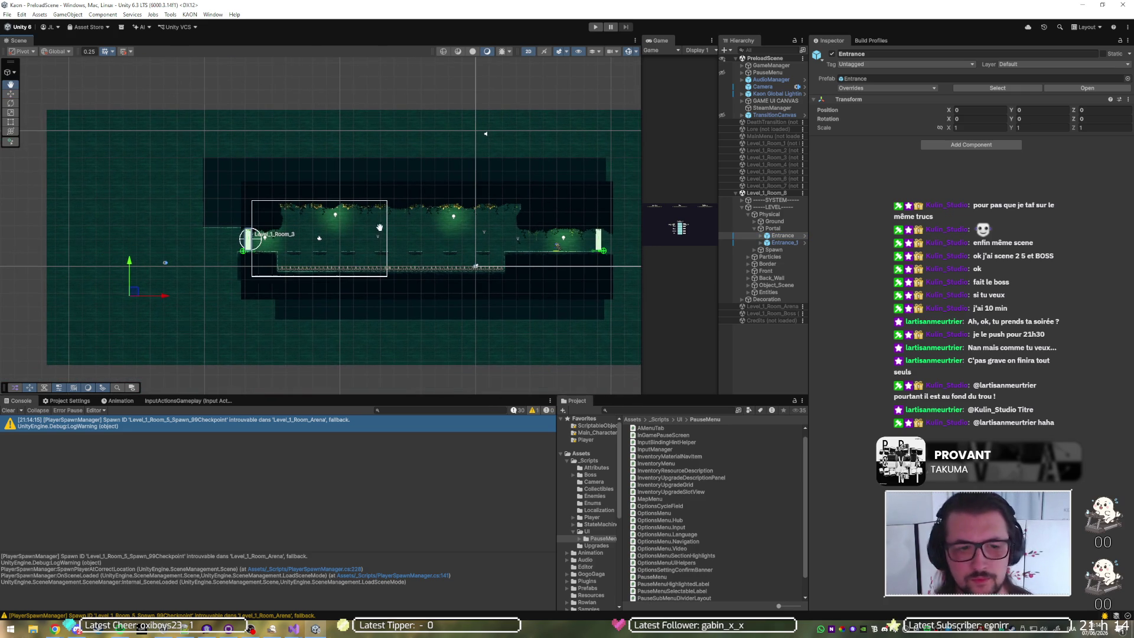
Step: Set Position X and Y of the Entrance's FX and Square_1 visuals to 0
click(761, 235)
click(775, 242)
shift+click(786, 250)
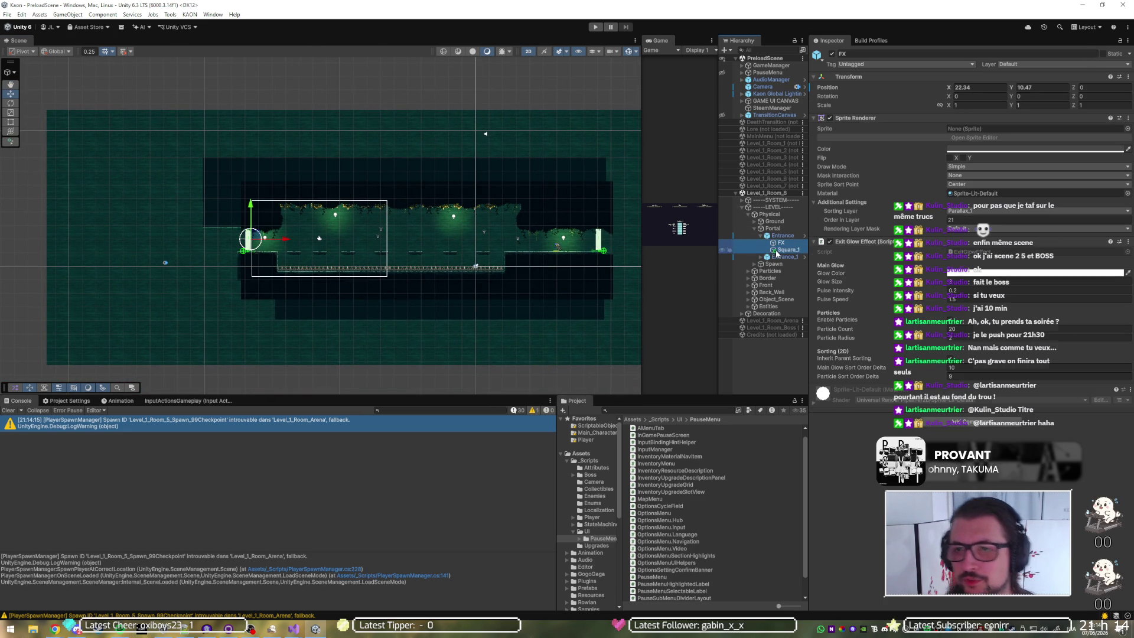
click(998, 88)
text(0)
key(Tab)
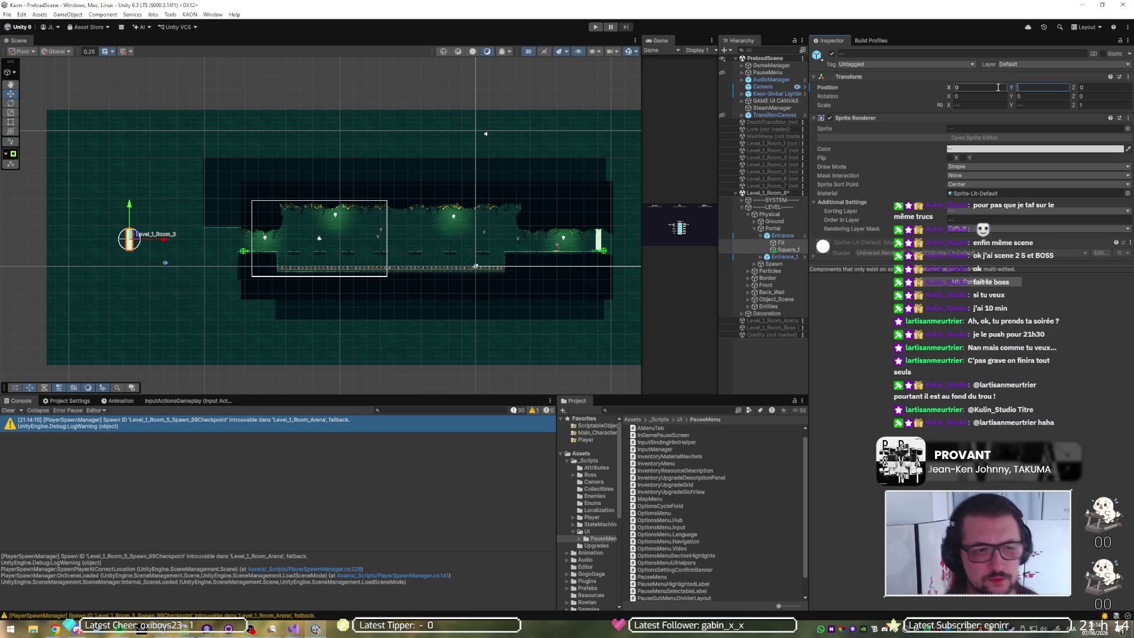
text(0)
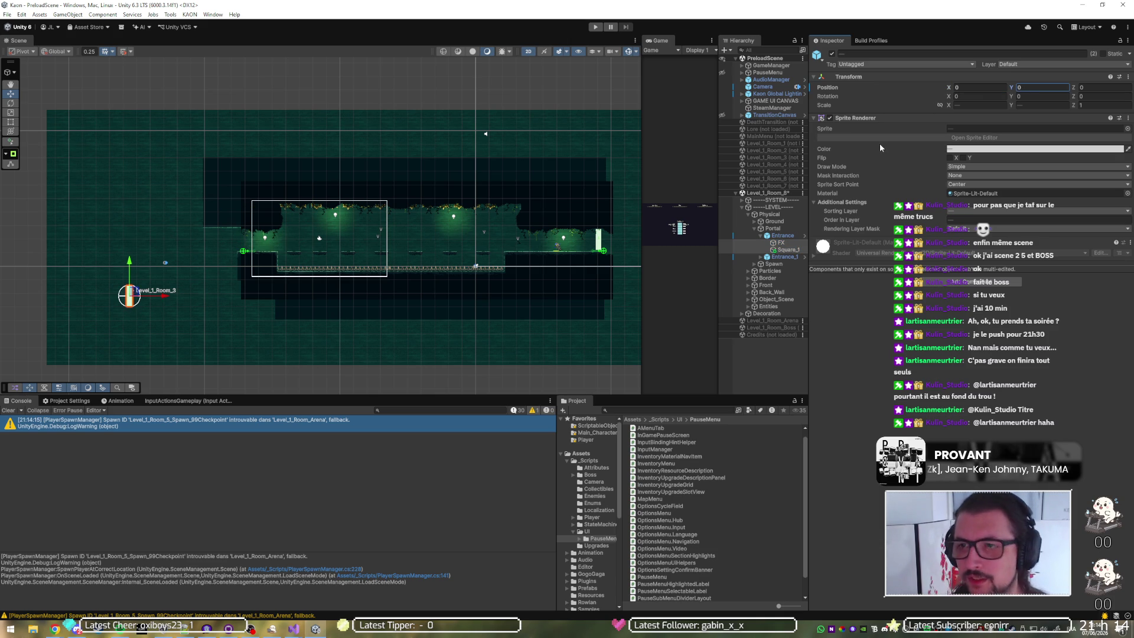
Step: Reset the position of Entrance_1's Square and FX visuals to 0
click(762, 256)
click(786, 263)
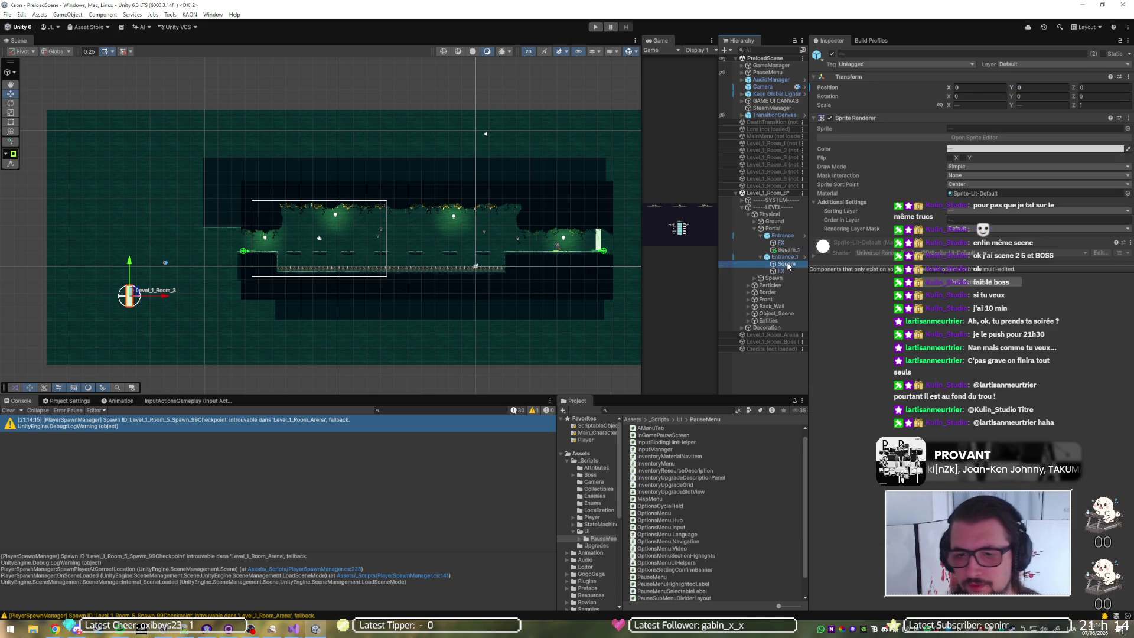
shift+click(788, 269)
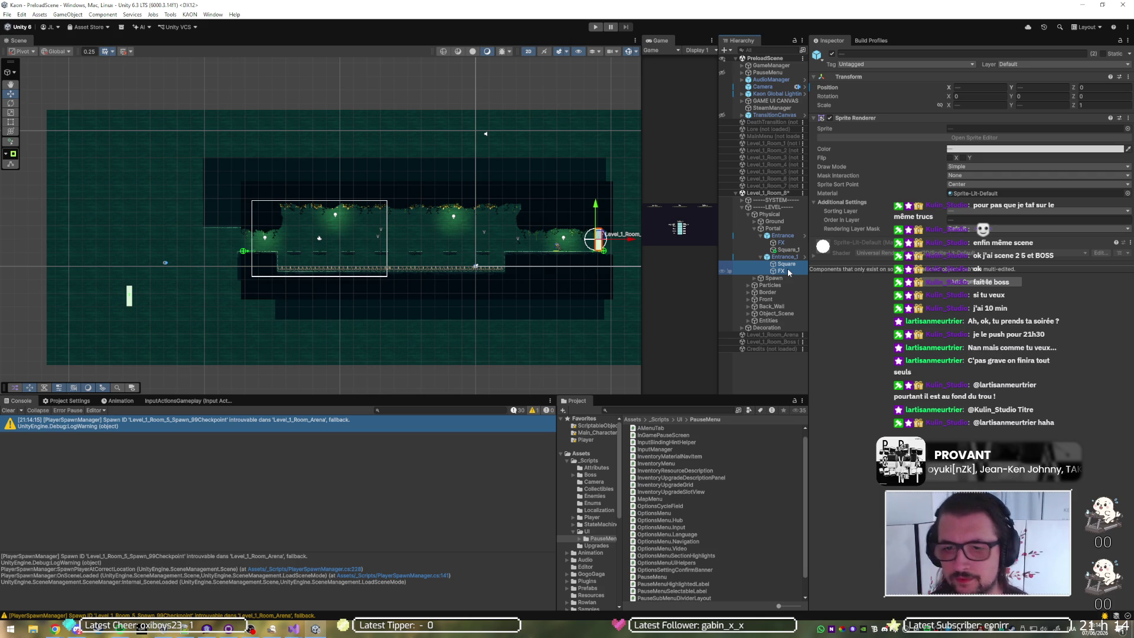
click(1000, 88)
text(0)
key(Tab)
text(0)
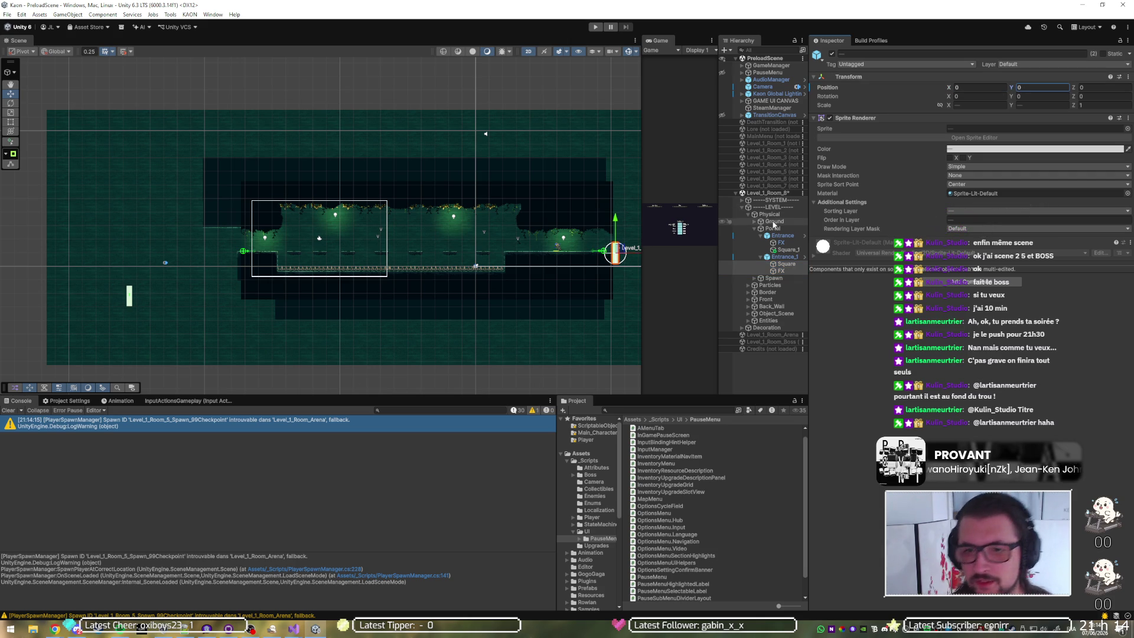
click(783, 236)
Step: Move the left Entrance portal up and right into the room
drag(166, 288, 239, 235)
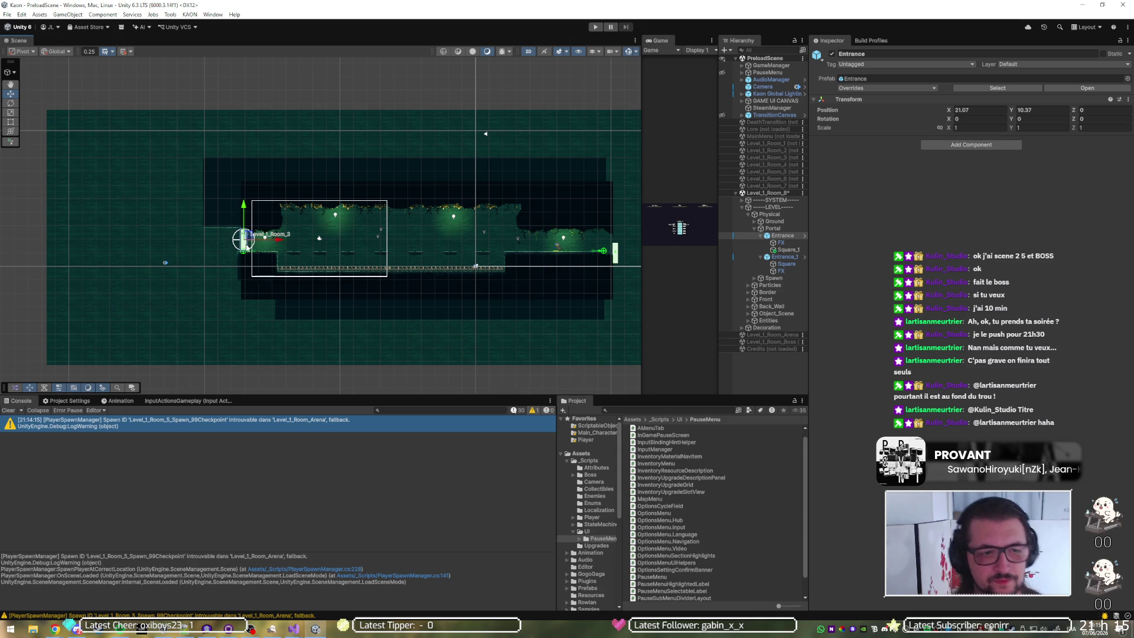
scroll(239, 231, up, 5)
scroll(239, 220, up, 3)
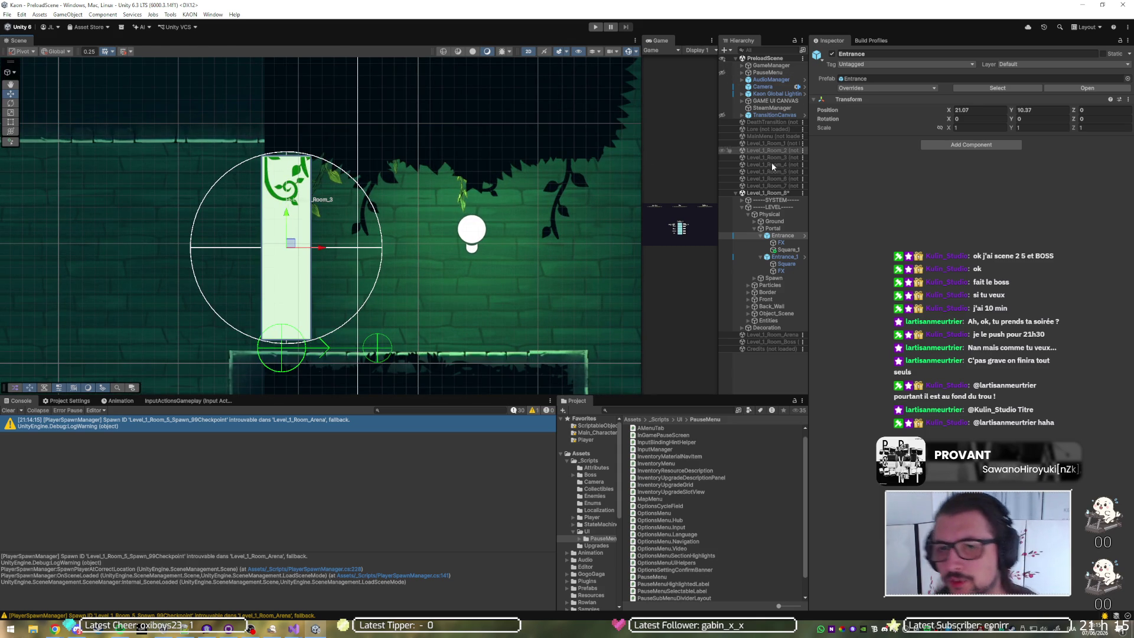
click(742, 200)
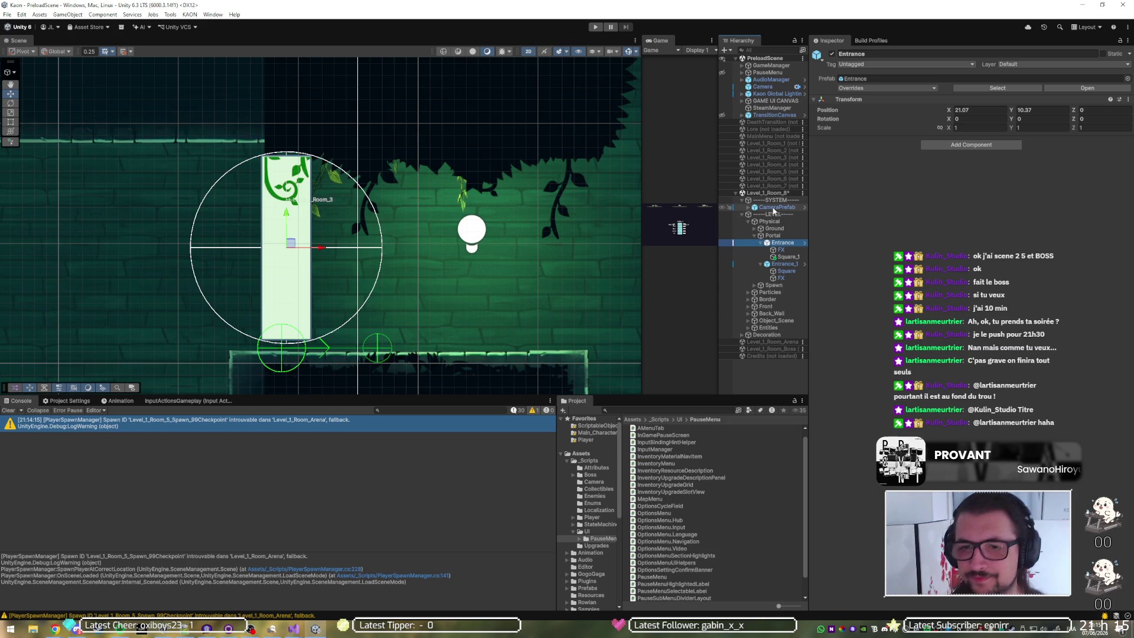
click(774, 208)
scroll(264, 221, down, 2)
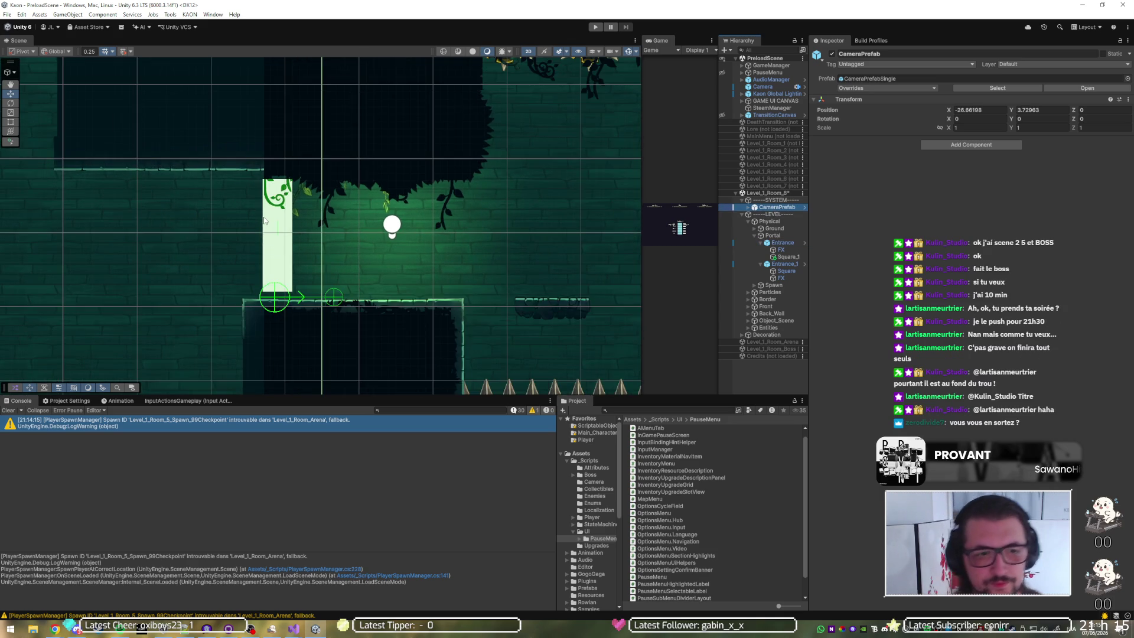
scroll(264, 221, up, 2)
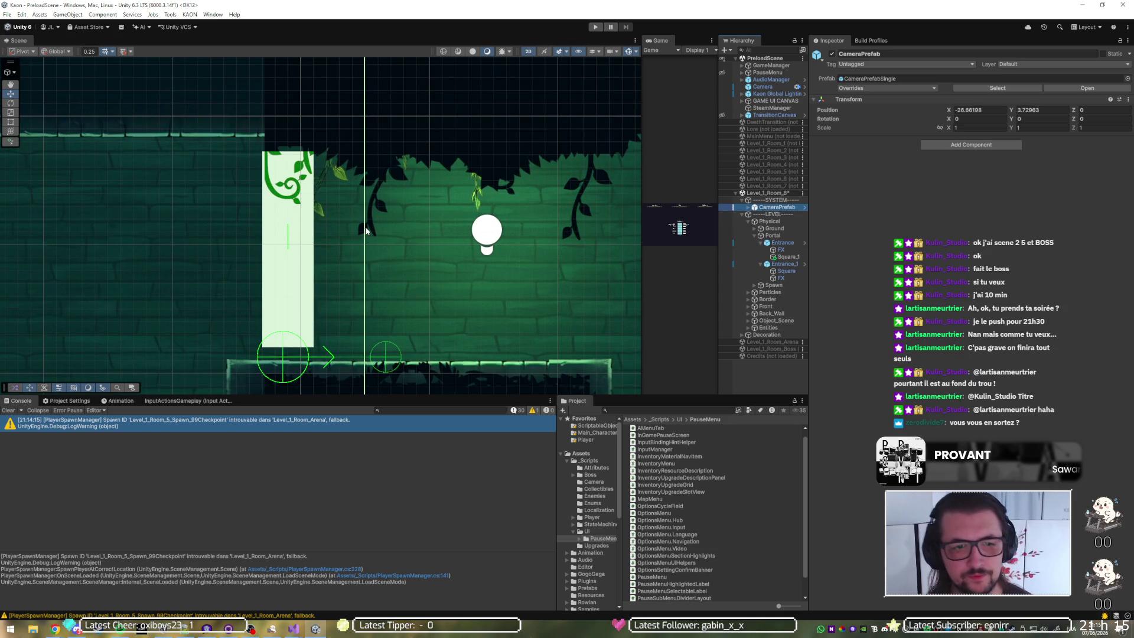
click(775, 245)
drag(324, 253, 377, 255)
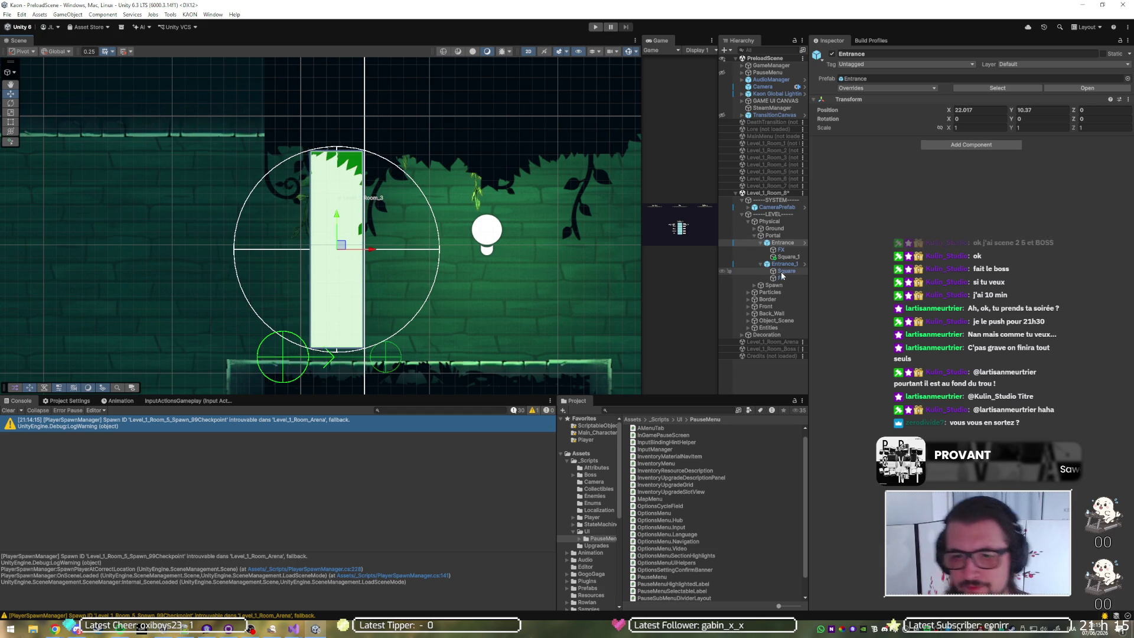
Step: Slide Level_1_Room_8_Spawn_1 right so it sits under the Entrance
click(756, 286)
click(779, 293)
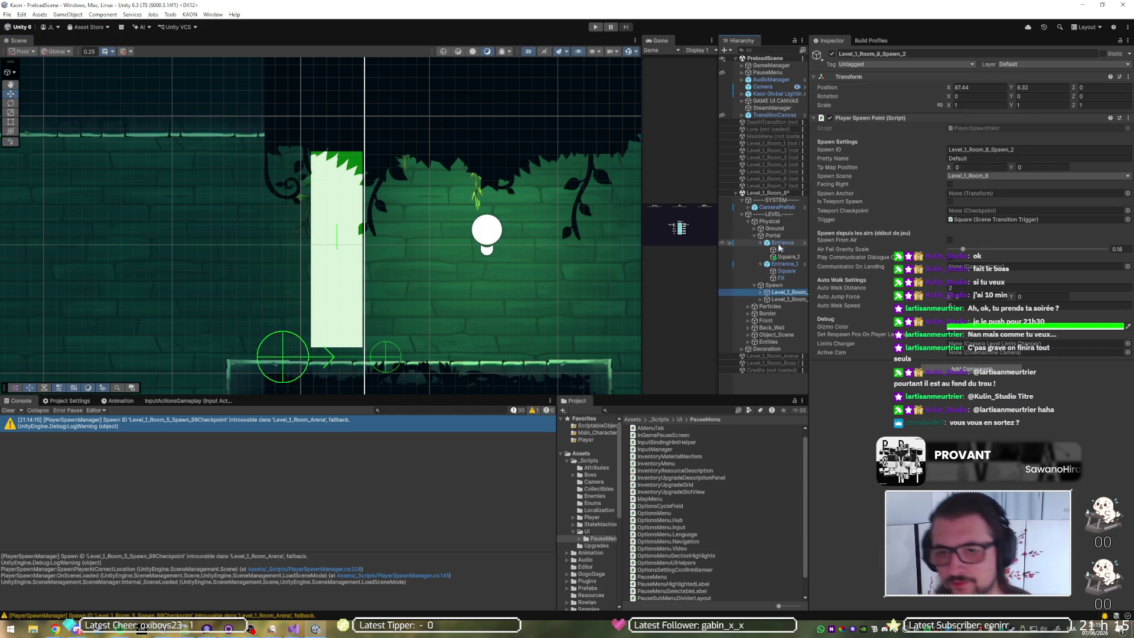
click(782, 244)
click(786, 293)
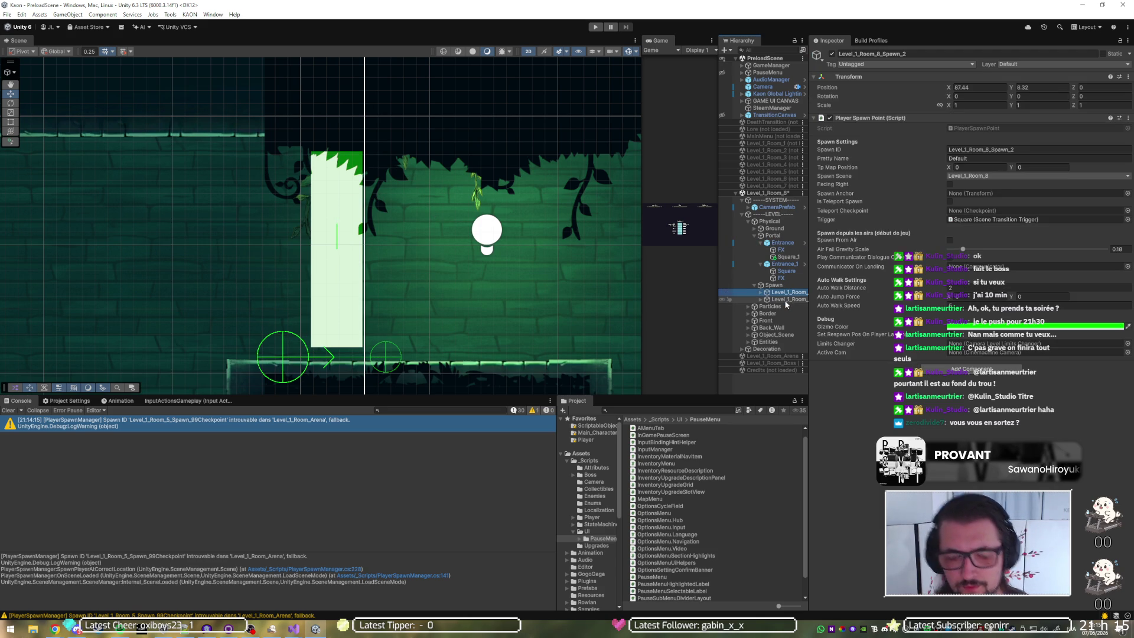
click(787, 300)
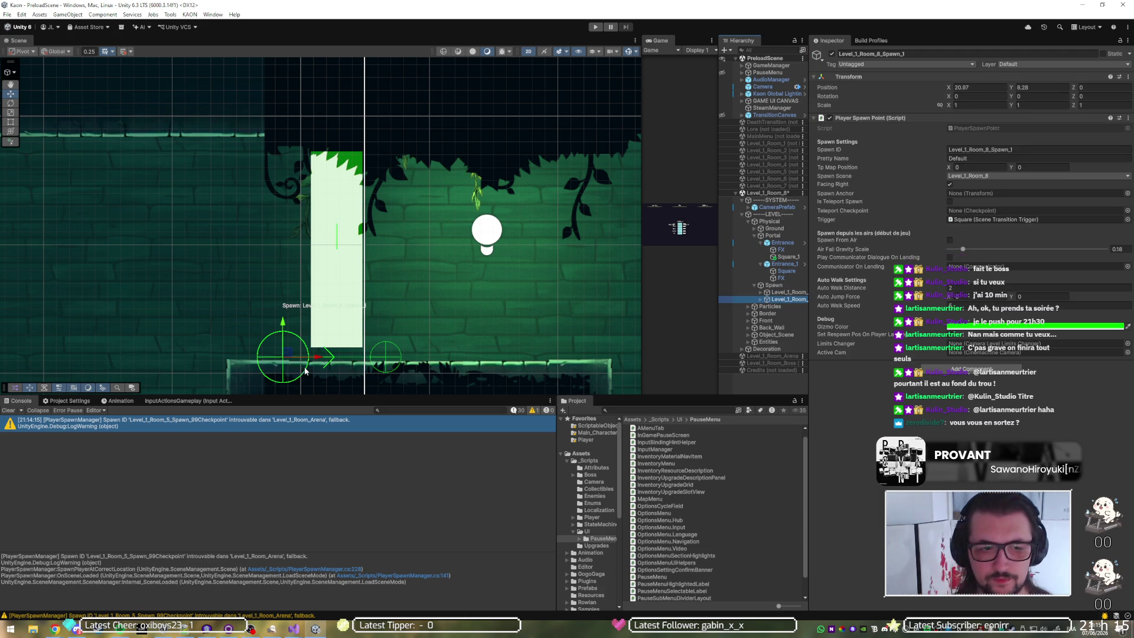
drag(319, 357, 372, 356)
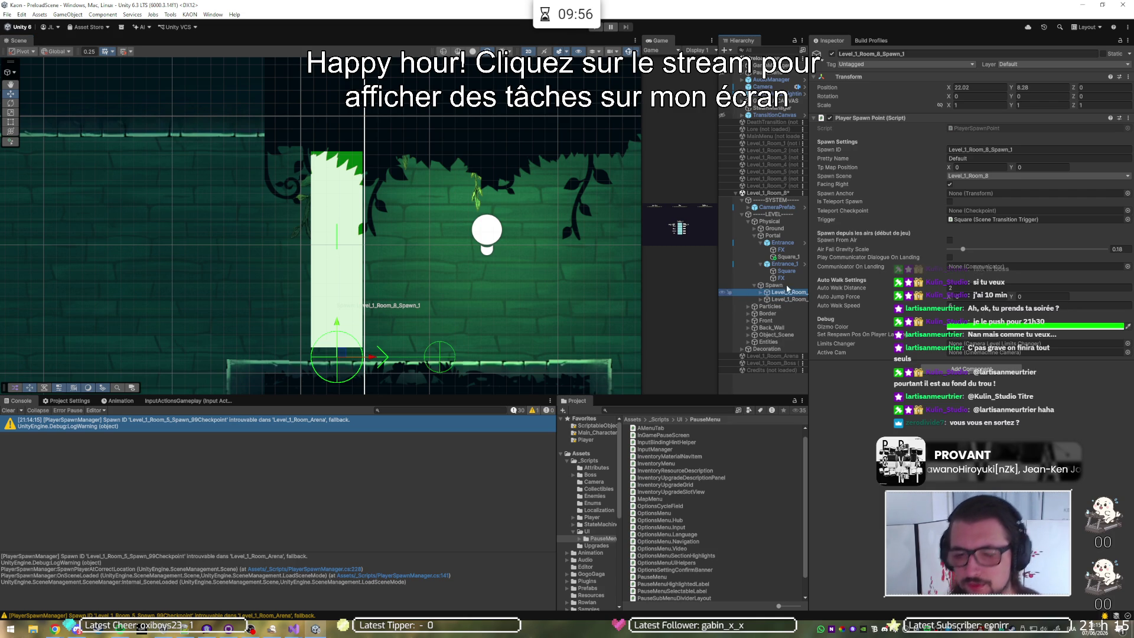
Step: Move the right-hand Entrance_1 portal up and left to X 88.199
click(788, 264)
key(f)
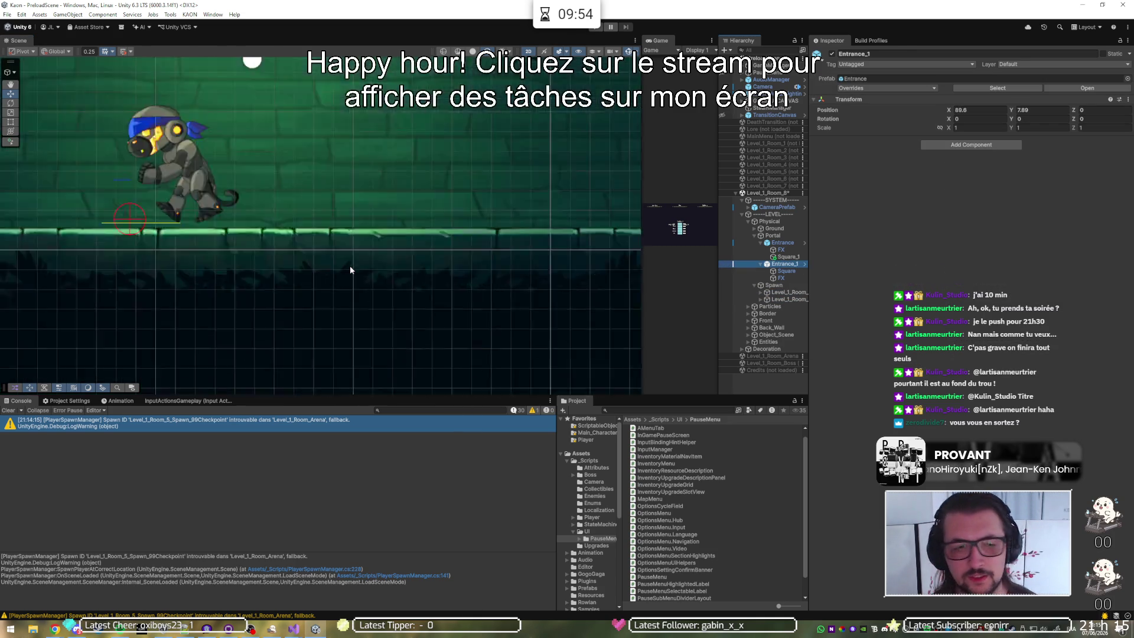
click(972, 110)
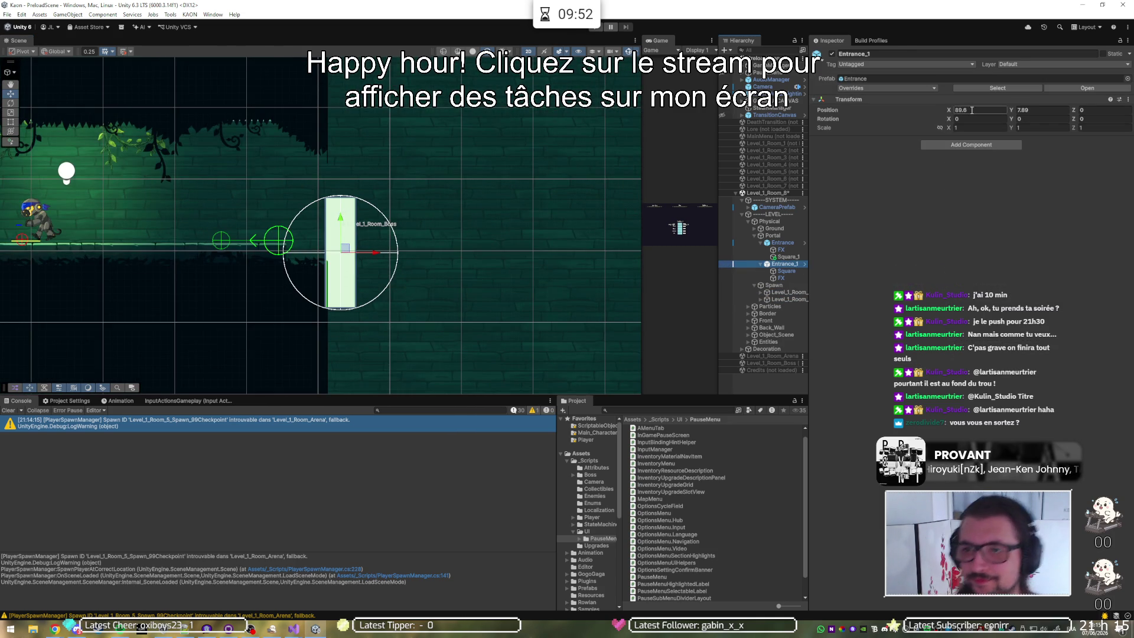
click(787, 272)
click(784, 264)
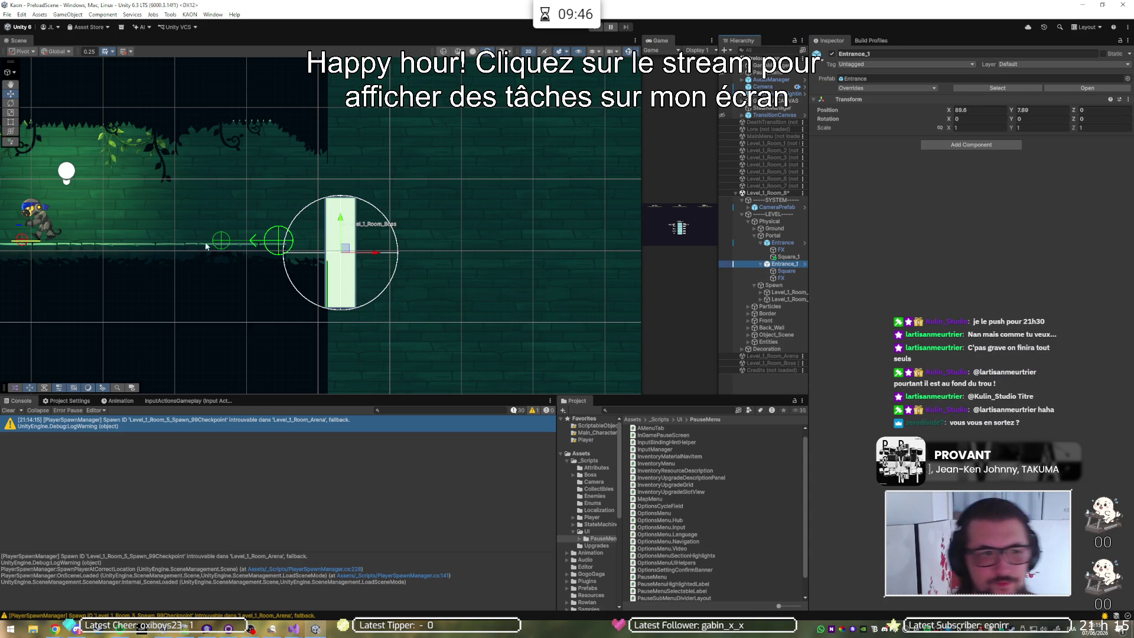
drag(208, 219, 371, 319)
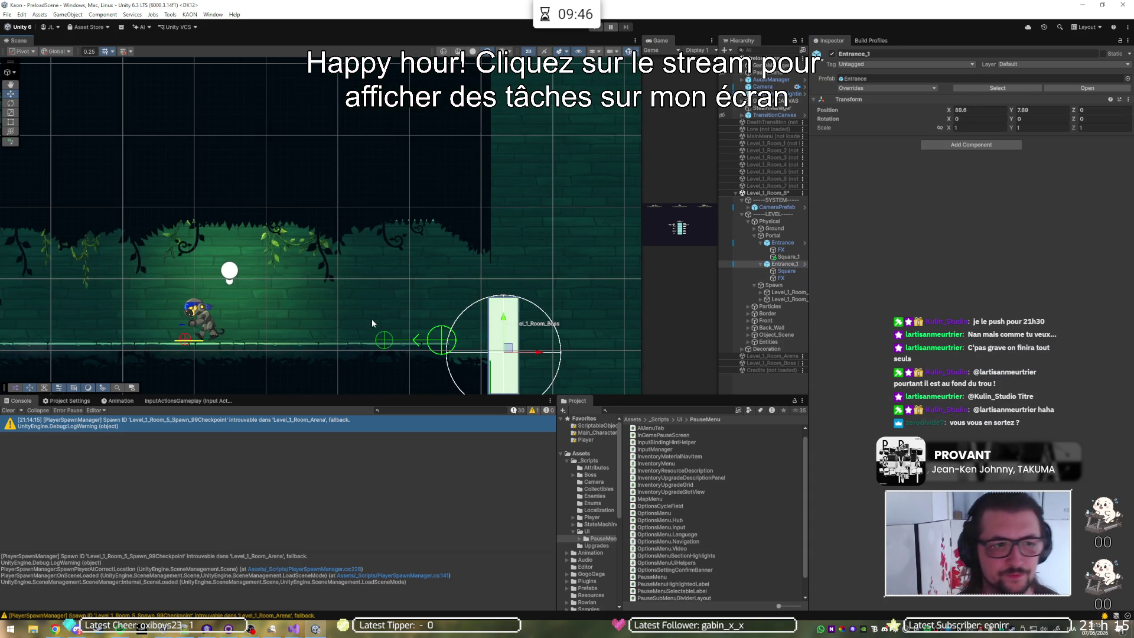
click(784, 201)
scroll(444, 307, up, 5)
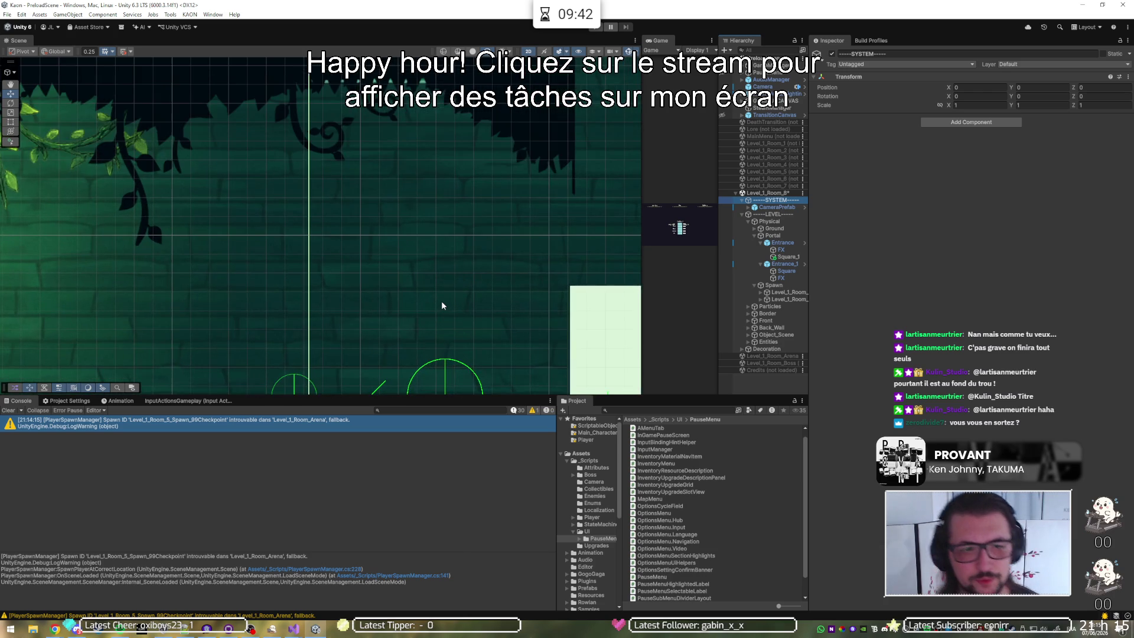
drag(441, 300, 417, 262)
scroll(417, 262, down, 3)
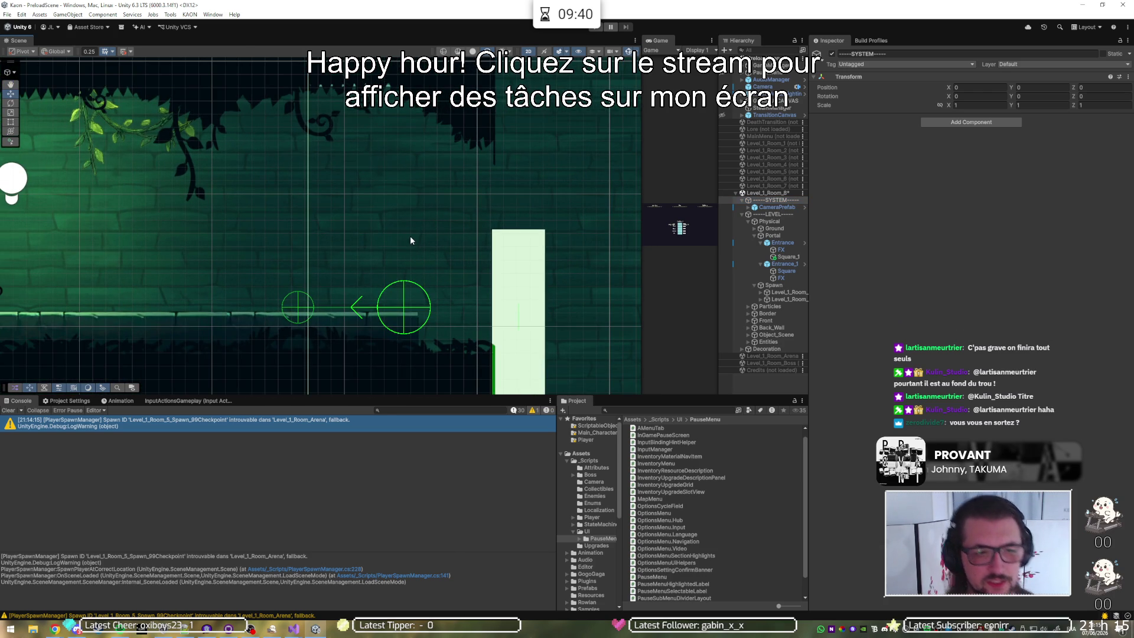
click(783, 264)
drag(522, 326, 366, 201)
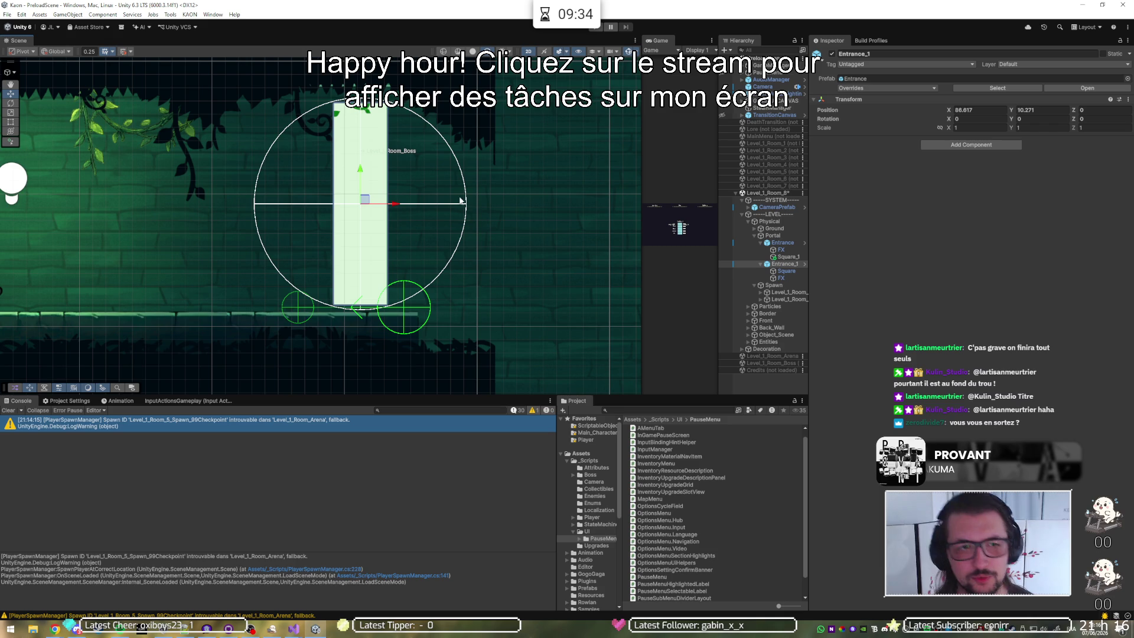
click(778, 208)
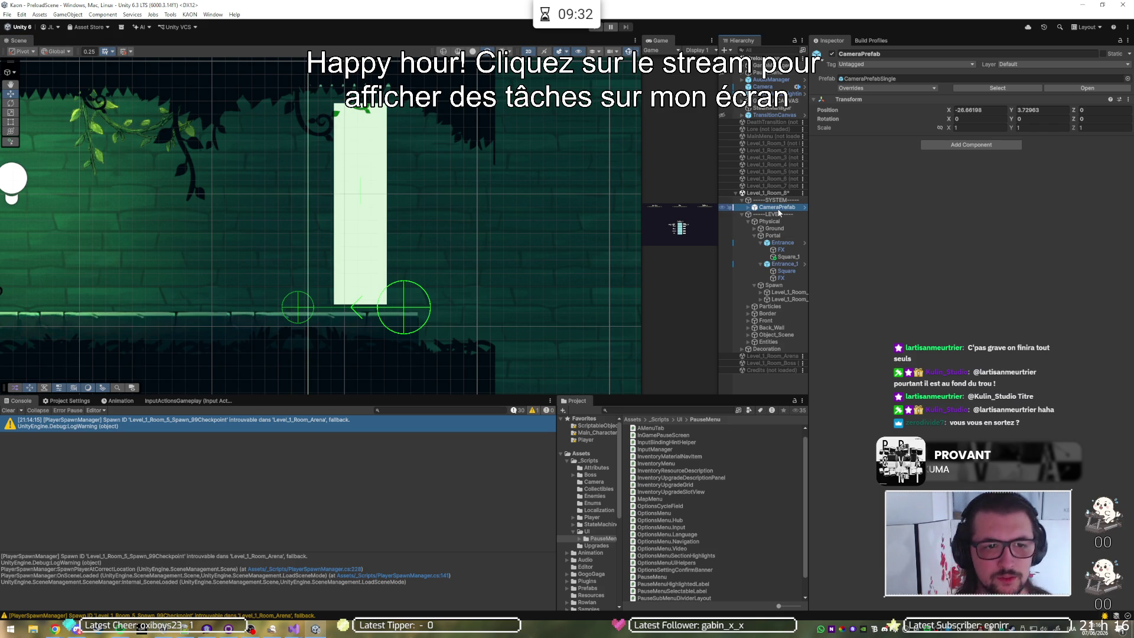
click(782, 264)
mouse_move(400, 204)
mouse_down()
mouse_move(415, 204)
mouse_move(367, 204)
mouse_move(378, 204)
mouse_up()
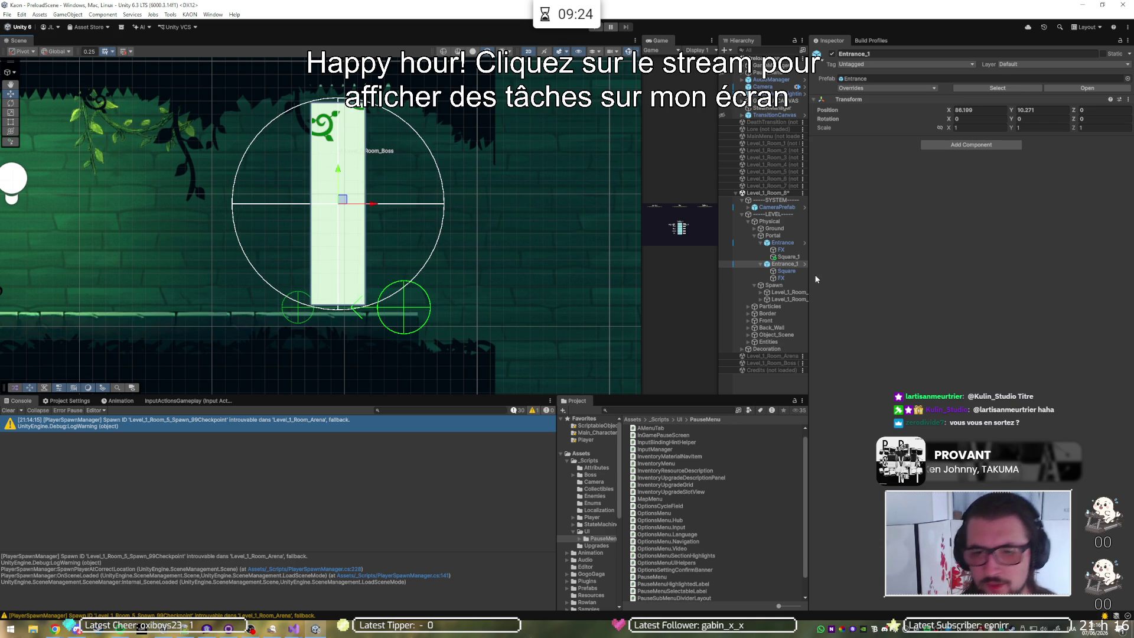
Step: Slide Spawn_2 left beneath Entrance_1 to X 86.204, Y 6.32
click(782, 299)
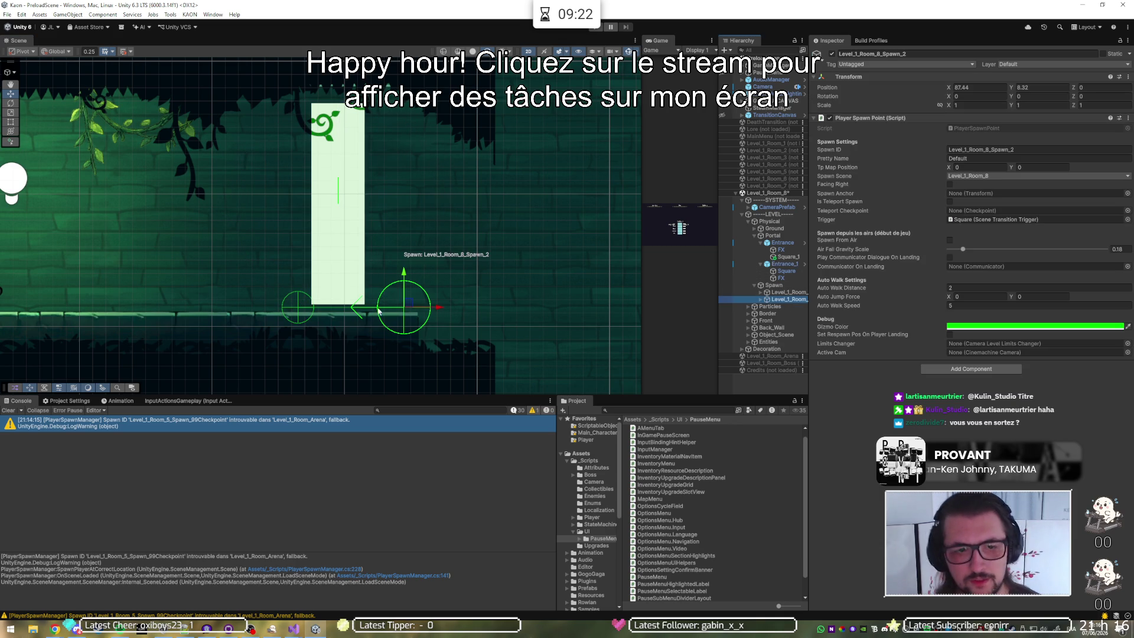
mouse_move(435, 305)
mouse_down()
mouse_move(358, 311)
mouse_move(372, 314)
mouse_up()
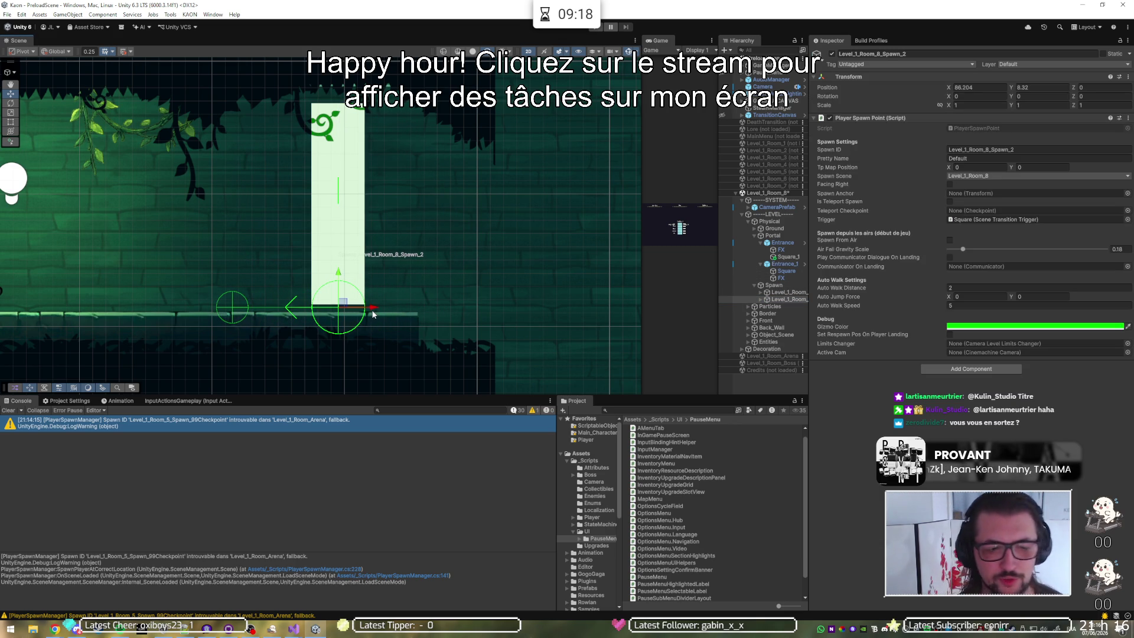
right_click(780, 194)
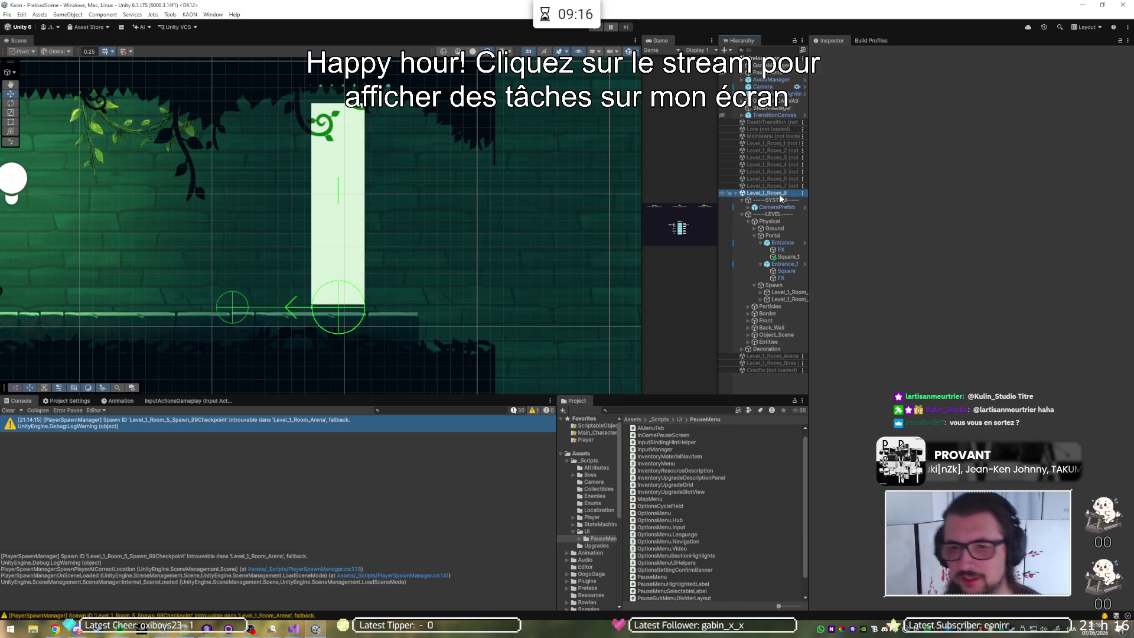
Step: Unload Level_1_Room_8 and load Level_1_Room_7 in its place
click(806, 247)
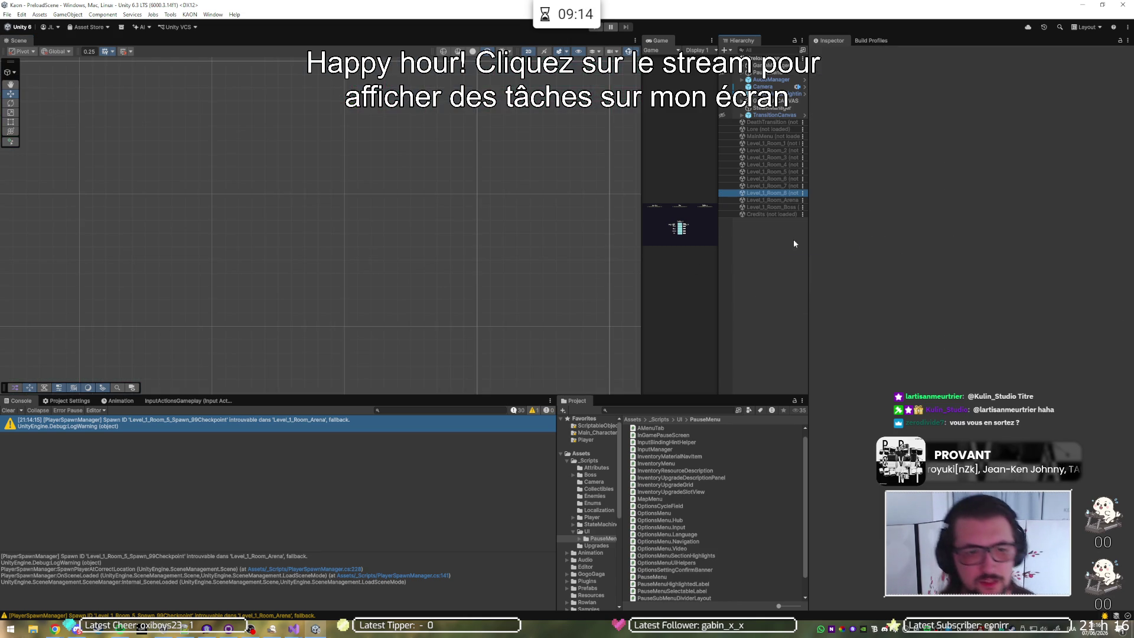
right_click(779, 186)
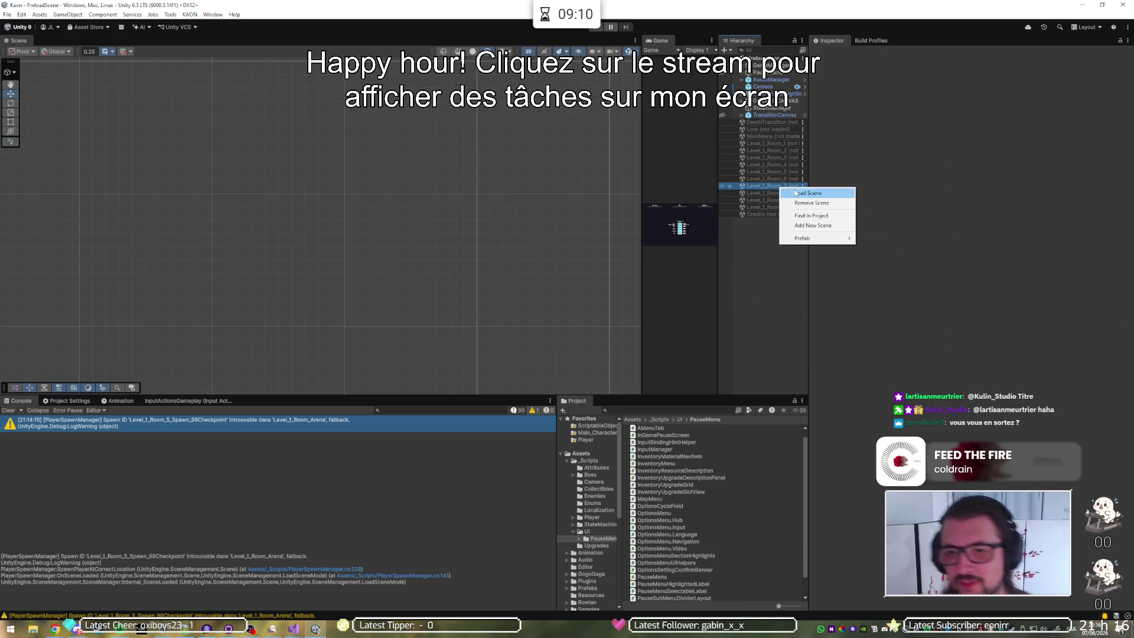
click(807, 193)
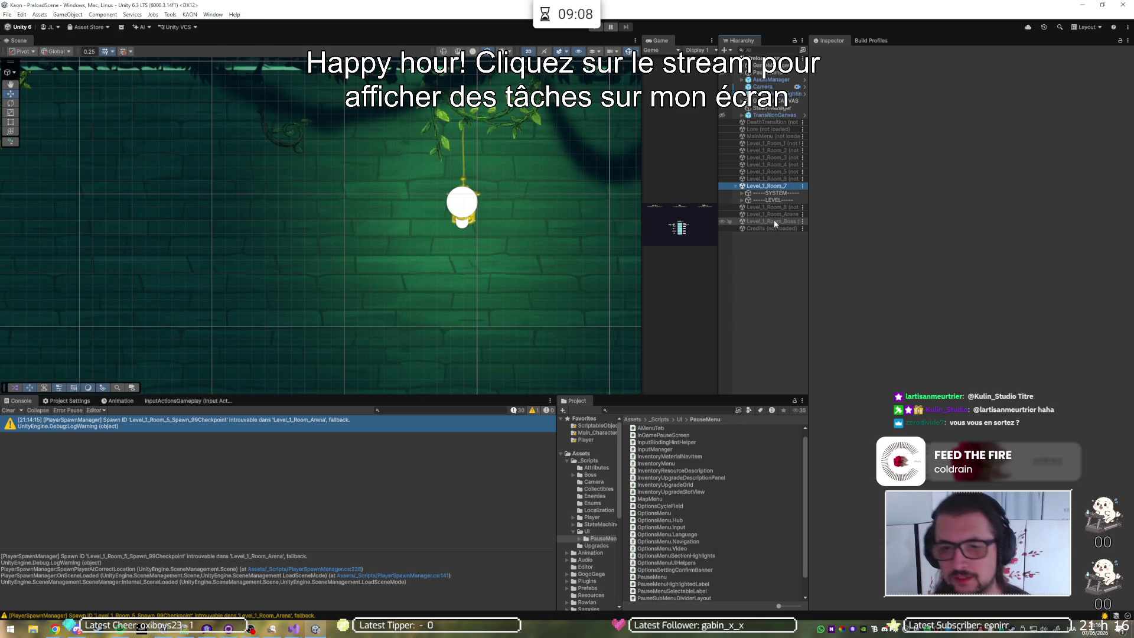
scroll(506, 240, down, 5)
scroll(507, 241, down, 5)
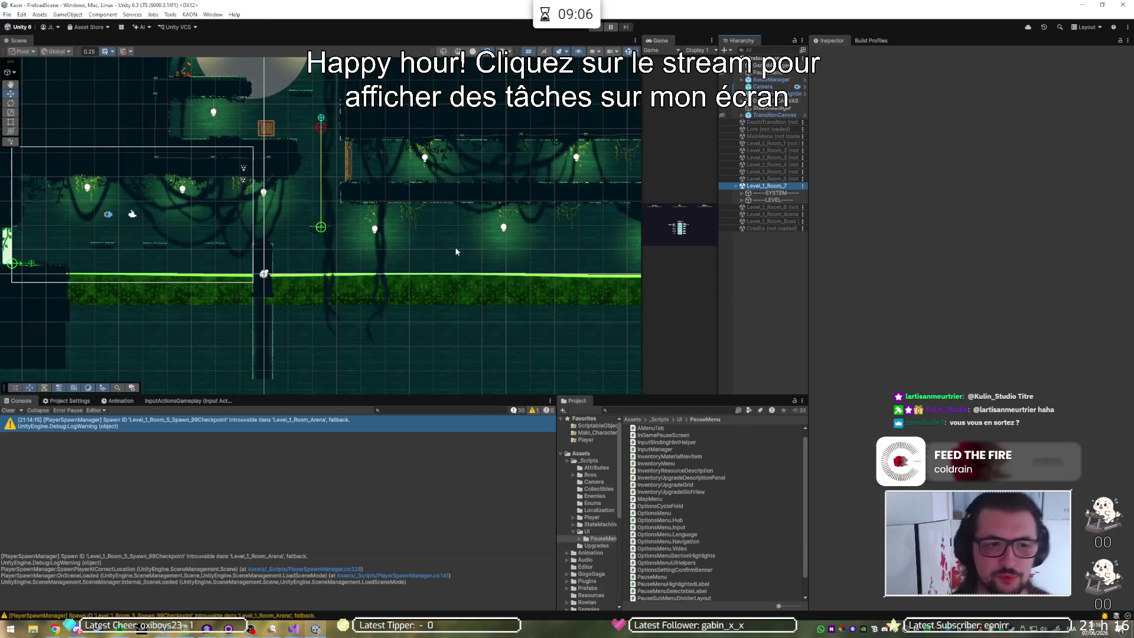
Step: Expand SYSTEM, LEVEL, Physical, Portal, Spawn and Entrance_1 in Room_7's hierarchy
click(742, 194)
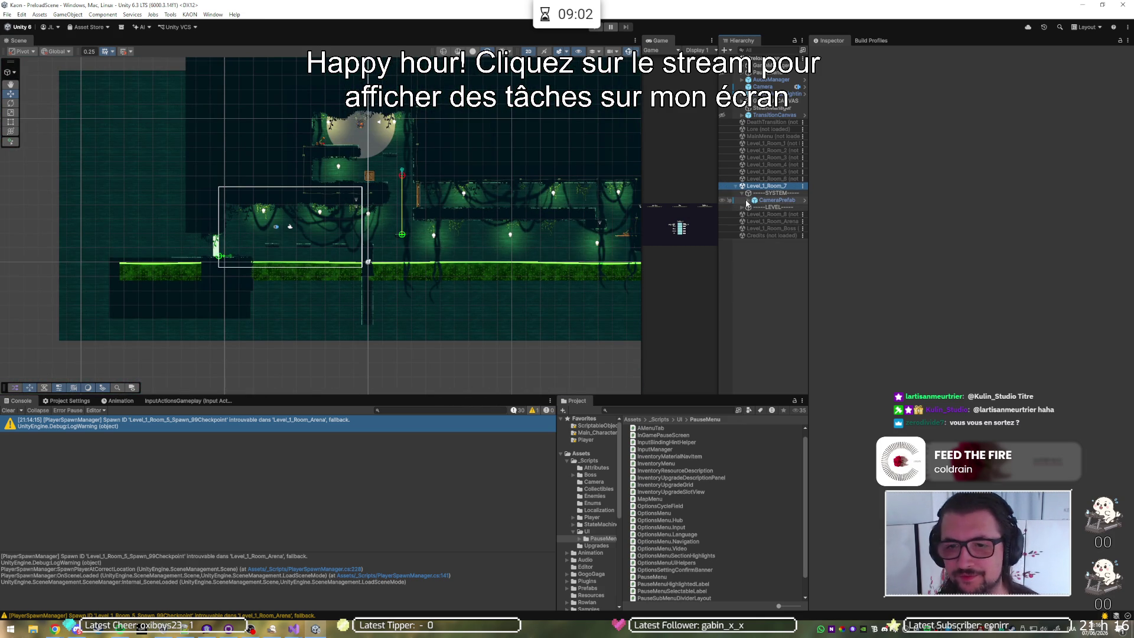
click(742, 207)
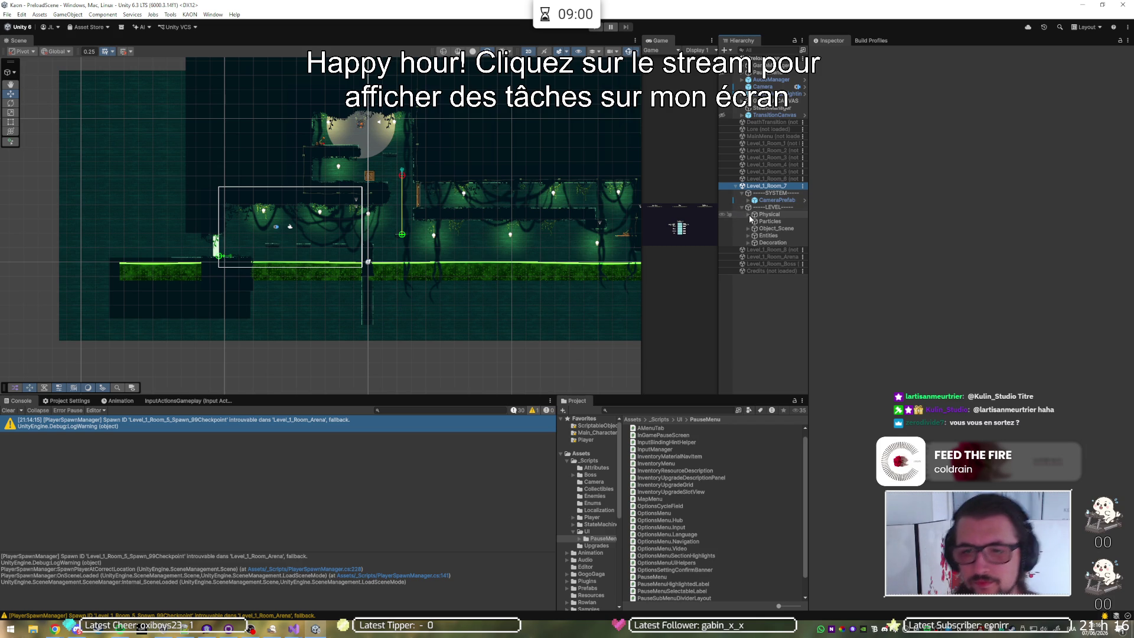
click(748, 214)
click(754, 228)
click(755, 243)
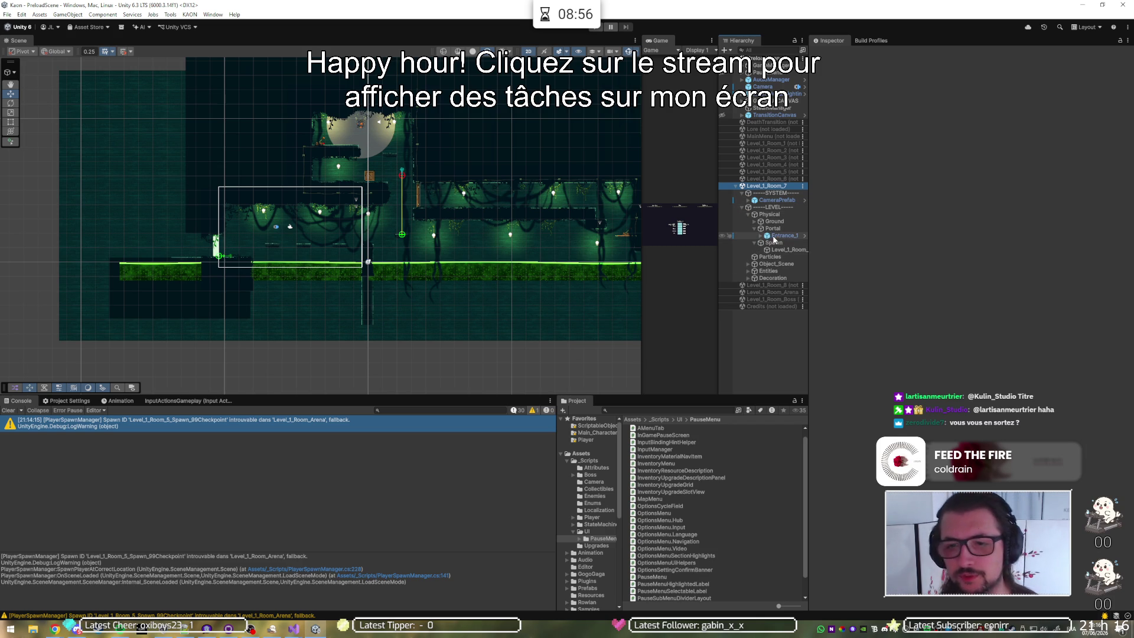
click(760, 235)
Step: Set Position X and Y of Entrance_1's Square and FX to 0
click(785, 242)
shift+click(781, 249)
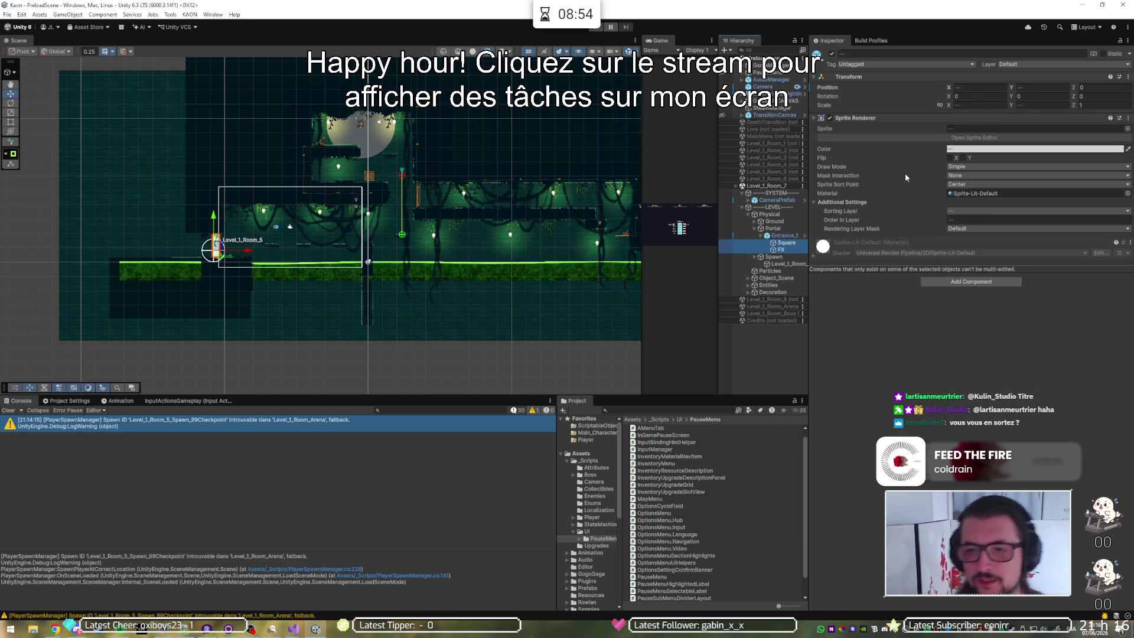
click(999, 88)
text(0)
key(Tab)
text(0)
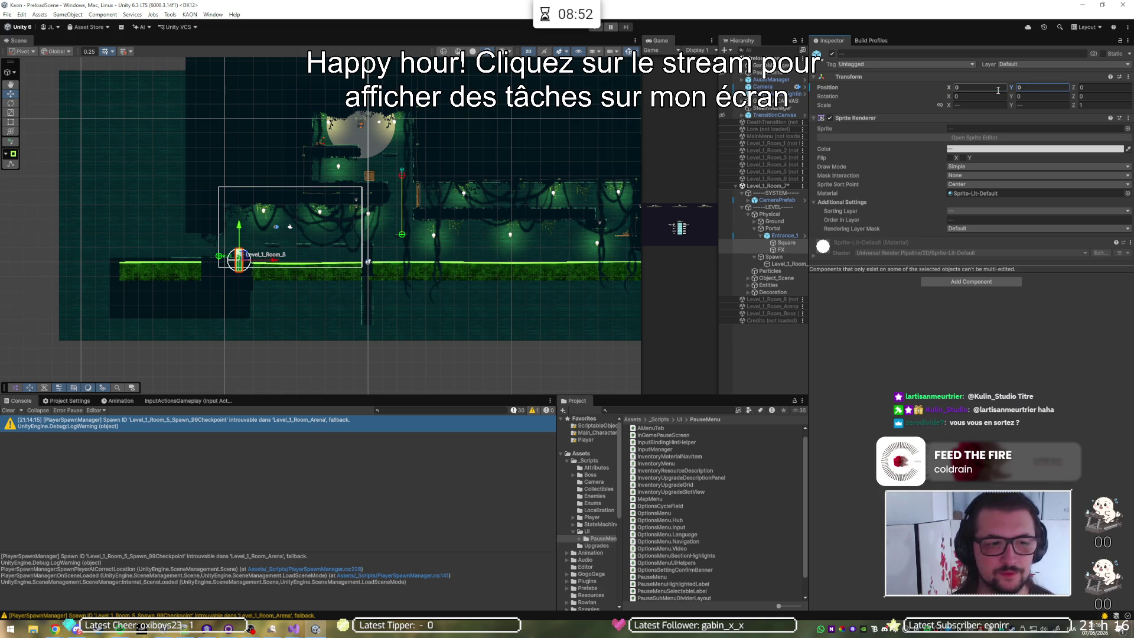
Step: Move Room_7's Entrance_1 portal up and left to X 37.2, Y 6.37
click(776, 236)
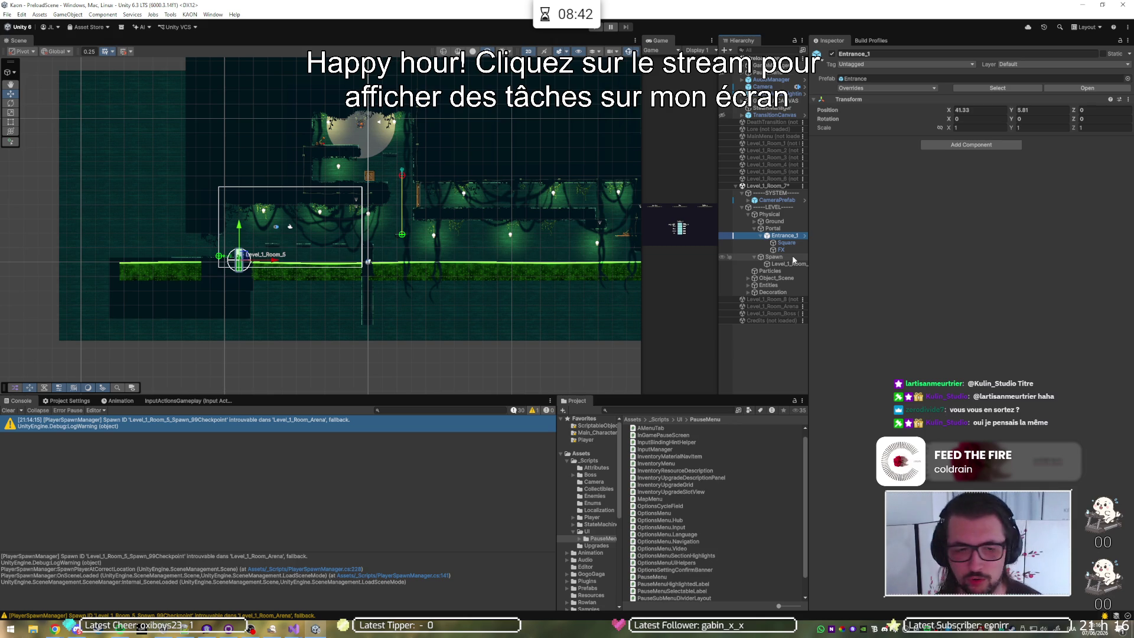
key(f)
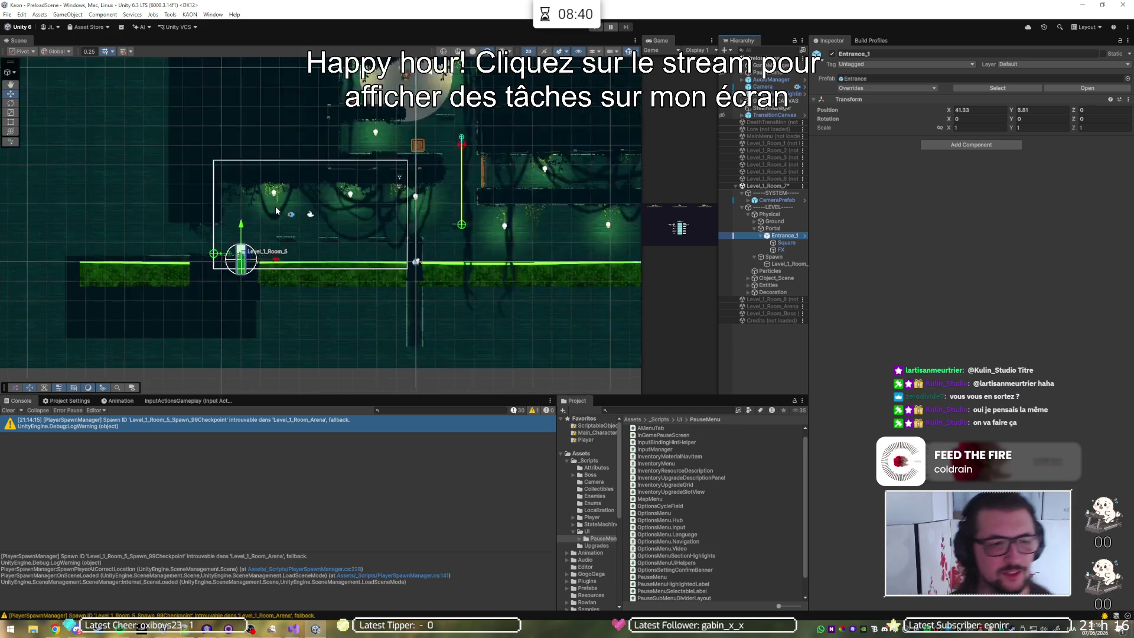
scroll(309, 247, down, 5)
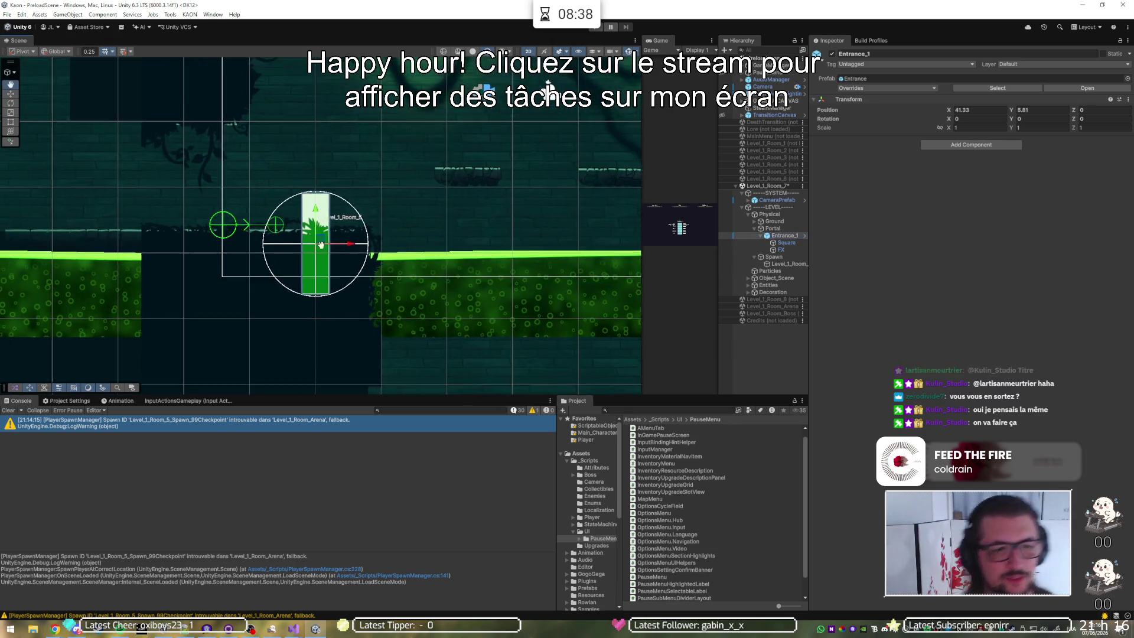
drag(384, 342, 290, 268)
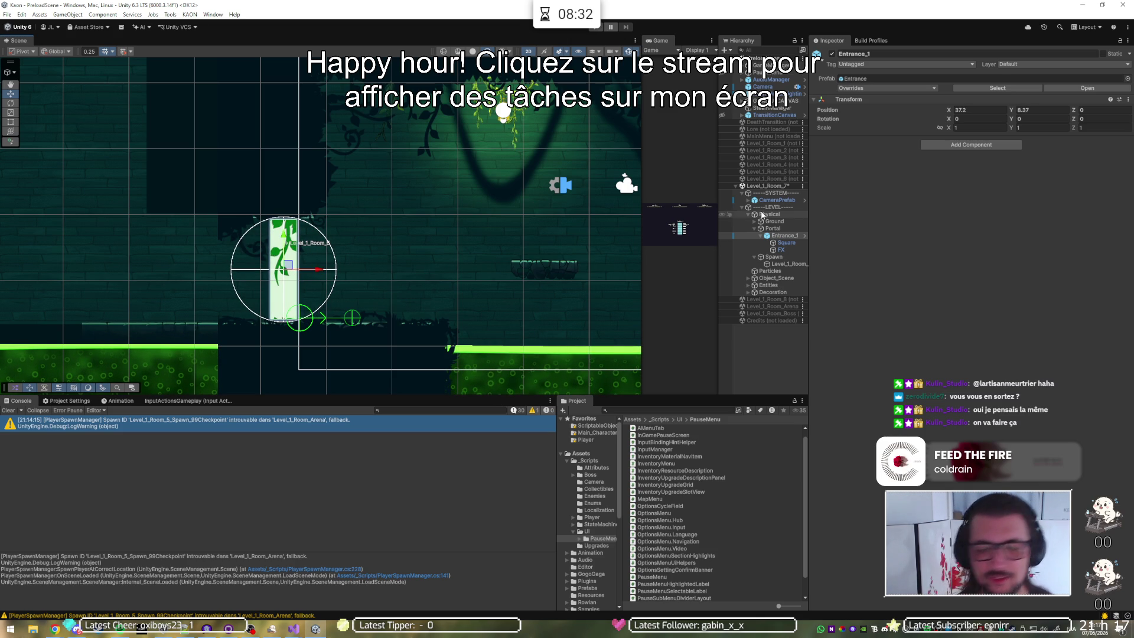
Step: Shift Spawn_1 slightly left beneath the portal to X 37.203
click(789, 264)
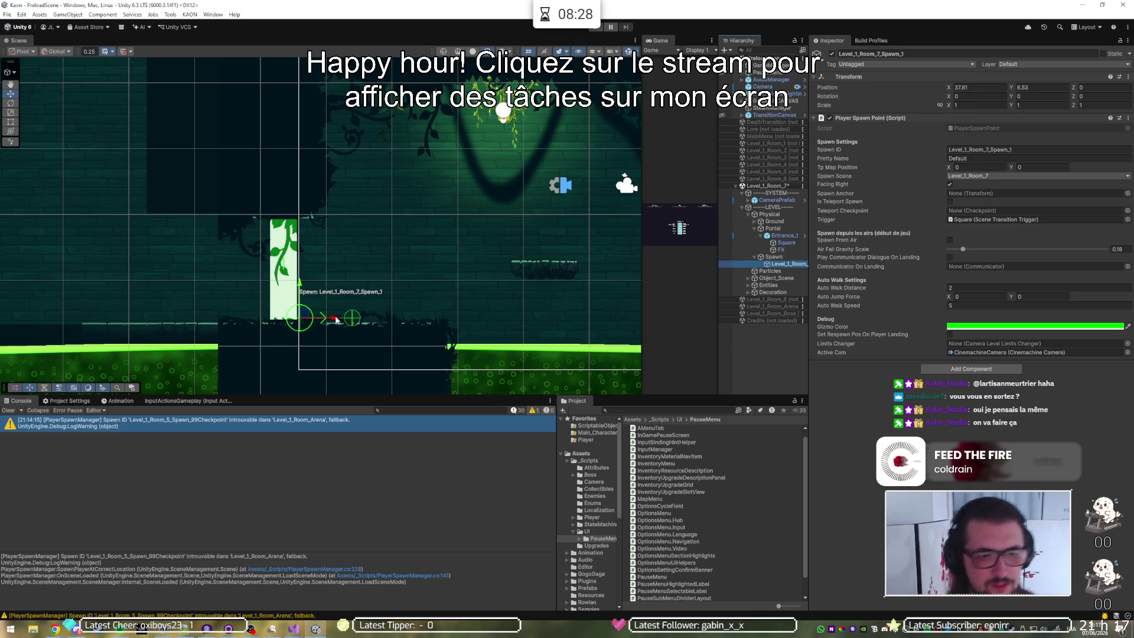
scroll(324, 325, up, 5)
drag(292, 310, 244, 308)
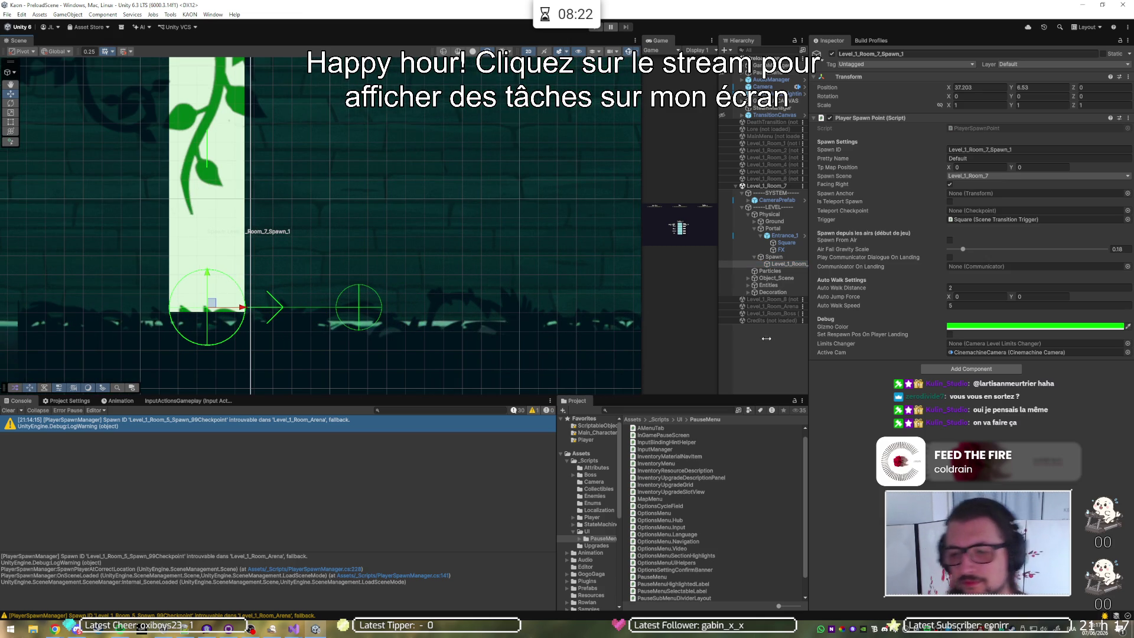
right_click(781, 187)
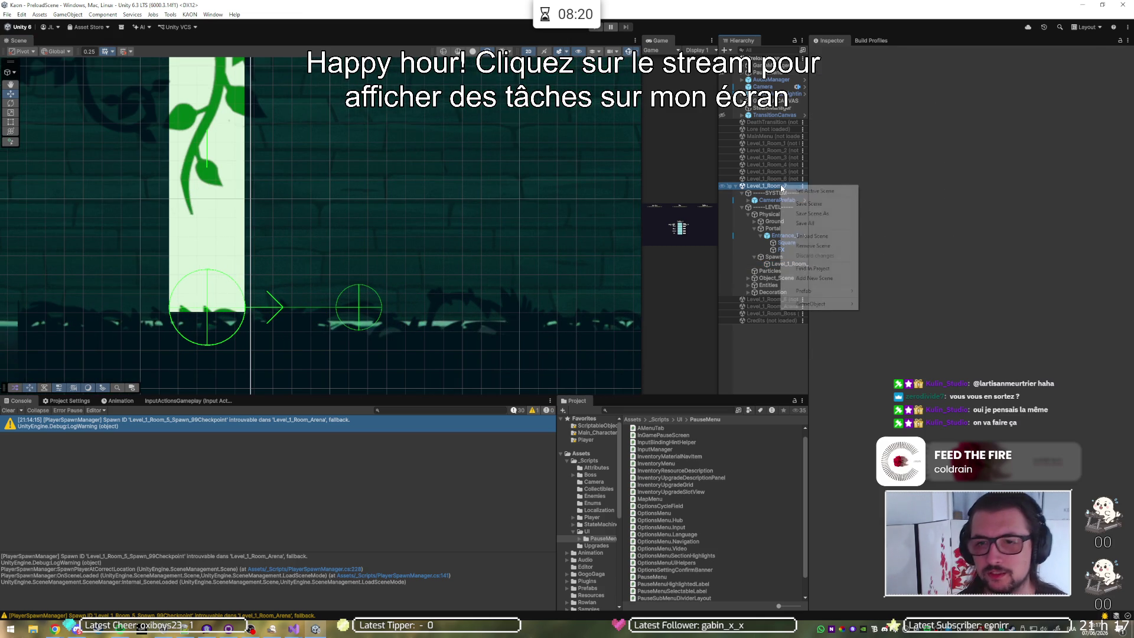
Step: Replace Level_1_Room_7 with Level_1_Room_6 and frame its Entrance_1 portal at X 88.6, Y 5.5
click(802, 236)
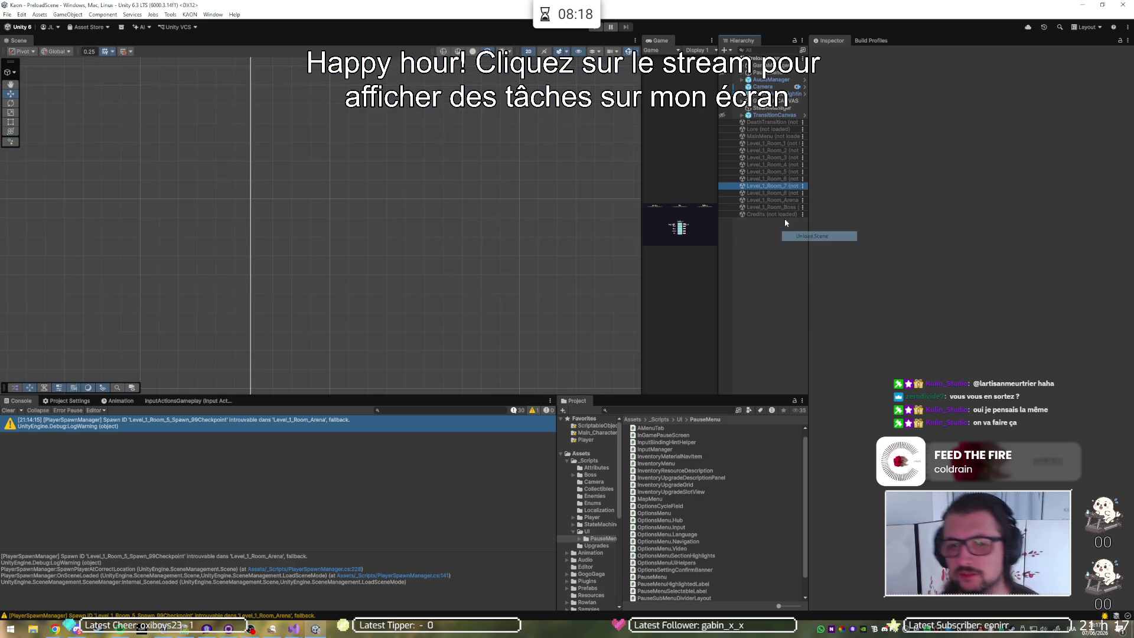
right_click(781, 178)
click(792, 185)
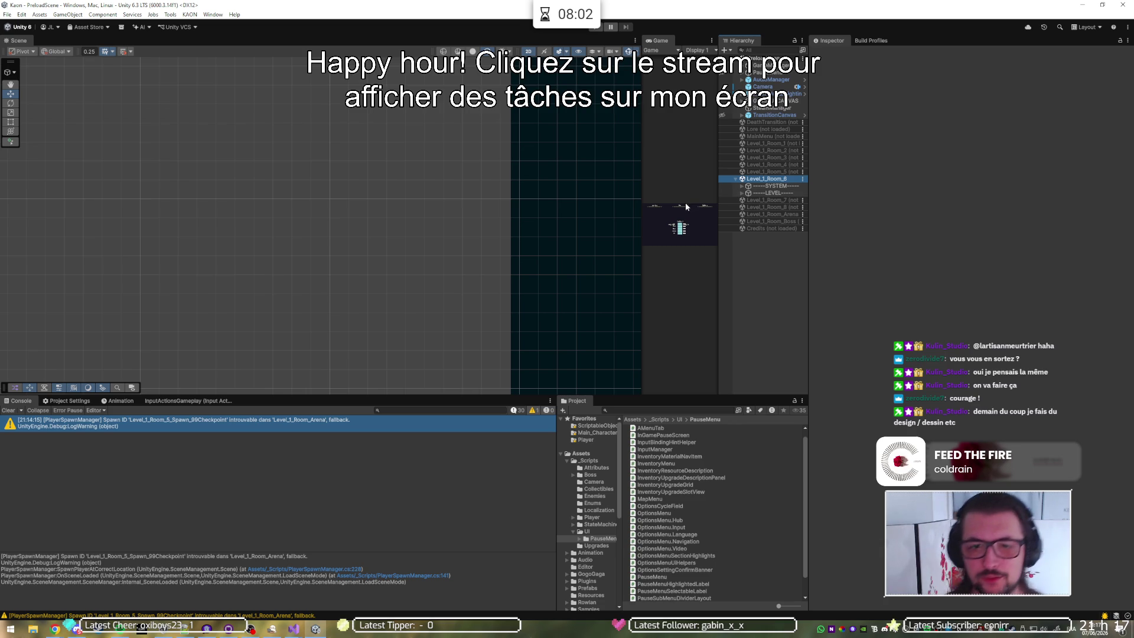
click(742, 193)
click(748, 200)
click(755, 215)
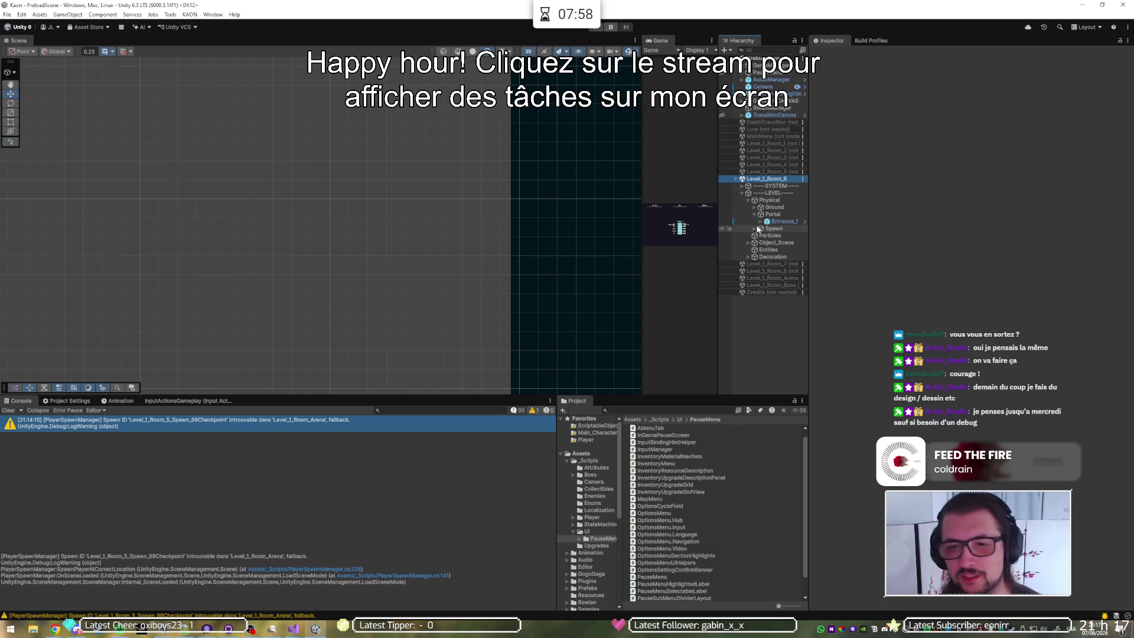
click(780, 221)
key(f)
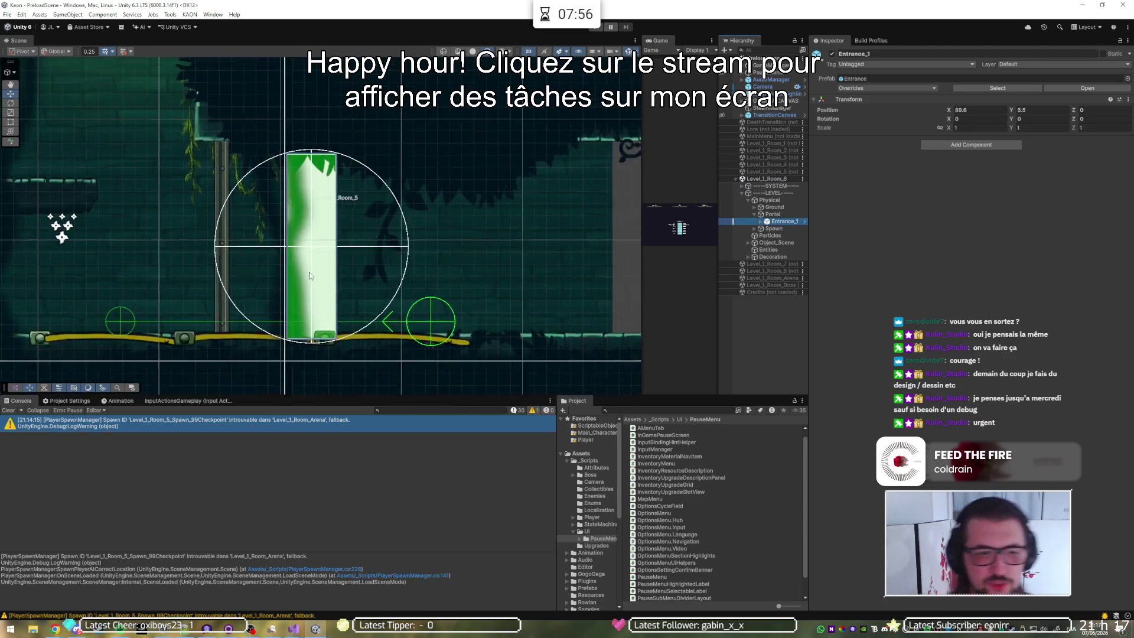
Step: Drag Room_6's spawn point left along X toward the Entrance_1 portal
click(761, 221)
click(754, 243)
click(780, 250)
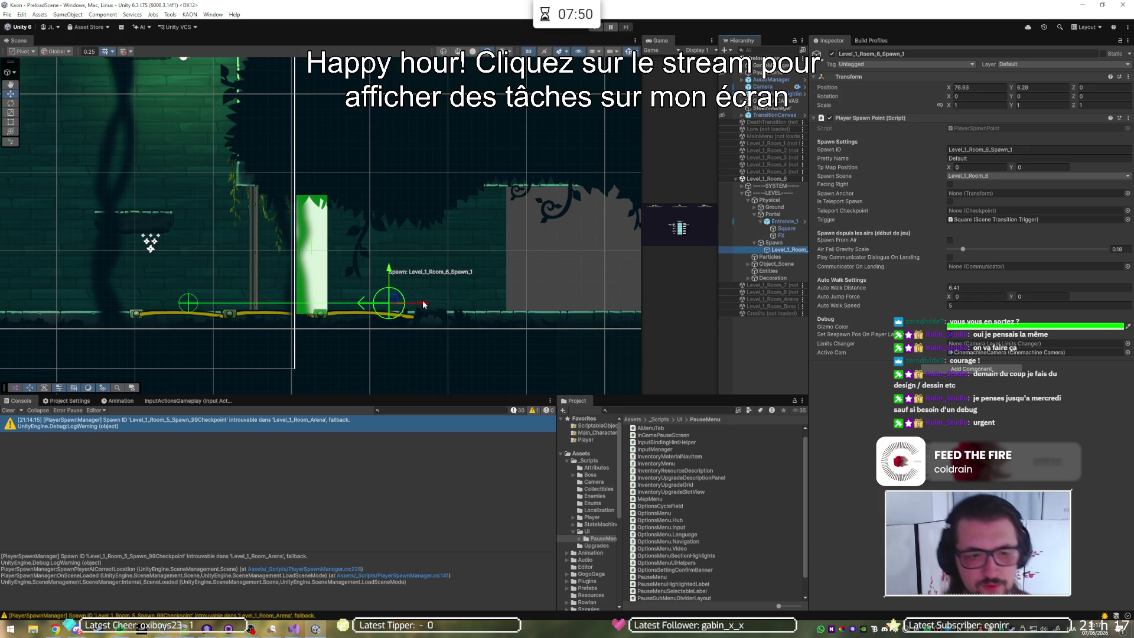
mouse_move(429, 305)
mouse_down()
mouse_move(340, 302)
mouse_move(321, 274)
mouse_up()
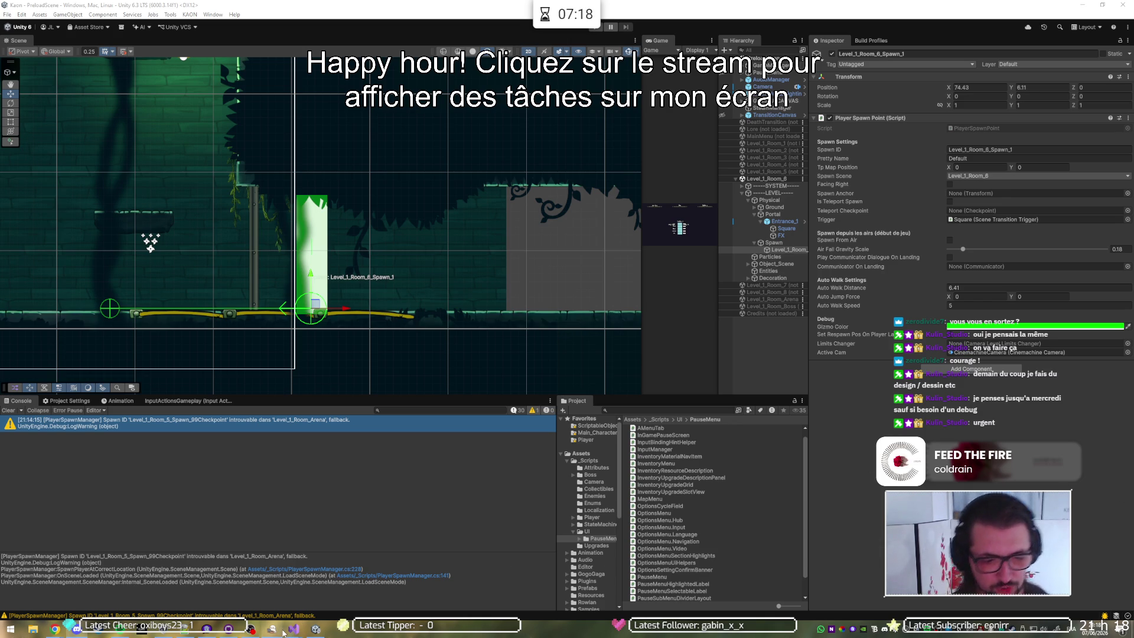
Step: Commit the five scene files as 'fix room spawns clean' and push to origin
mouse_move(297, 633)
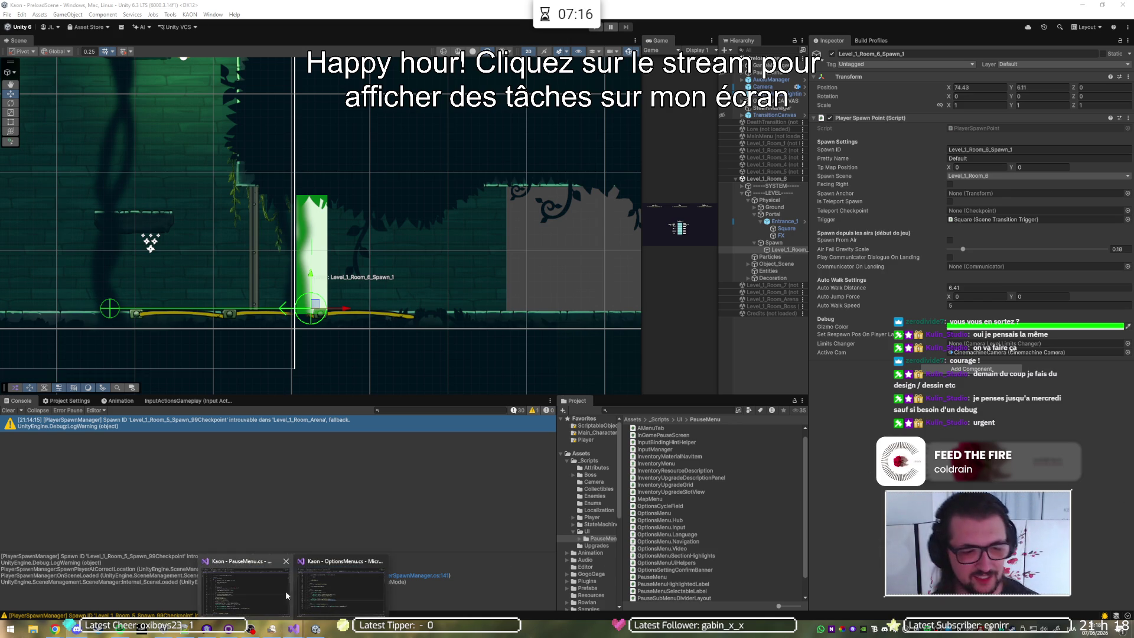
mouse_move(313, 586)
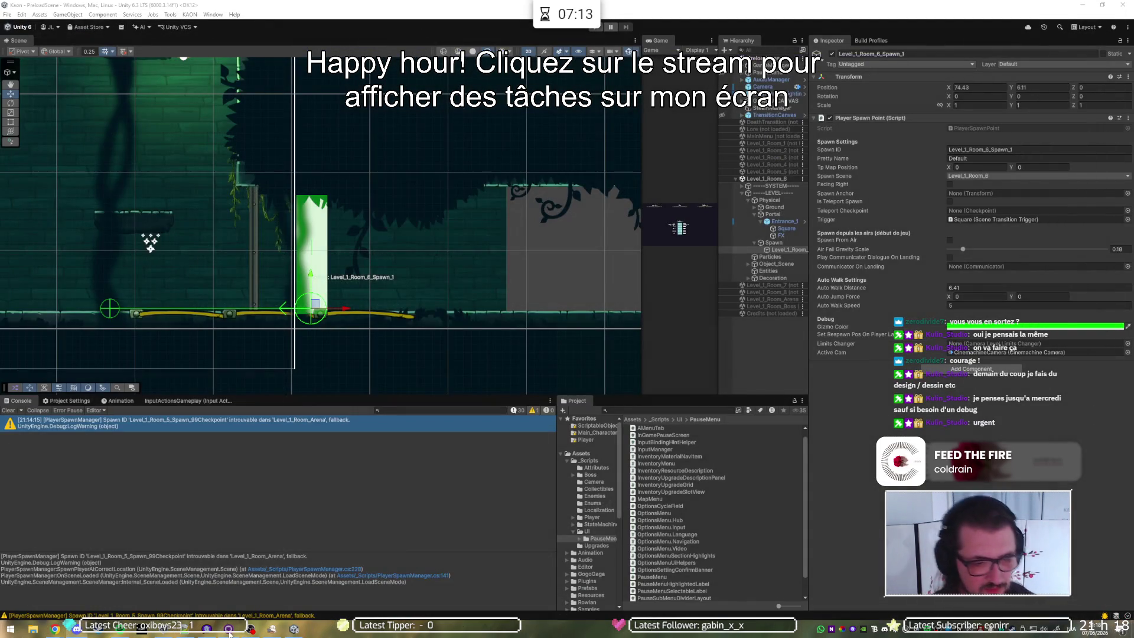
click(229, 630)
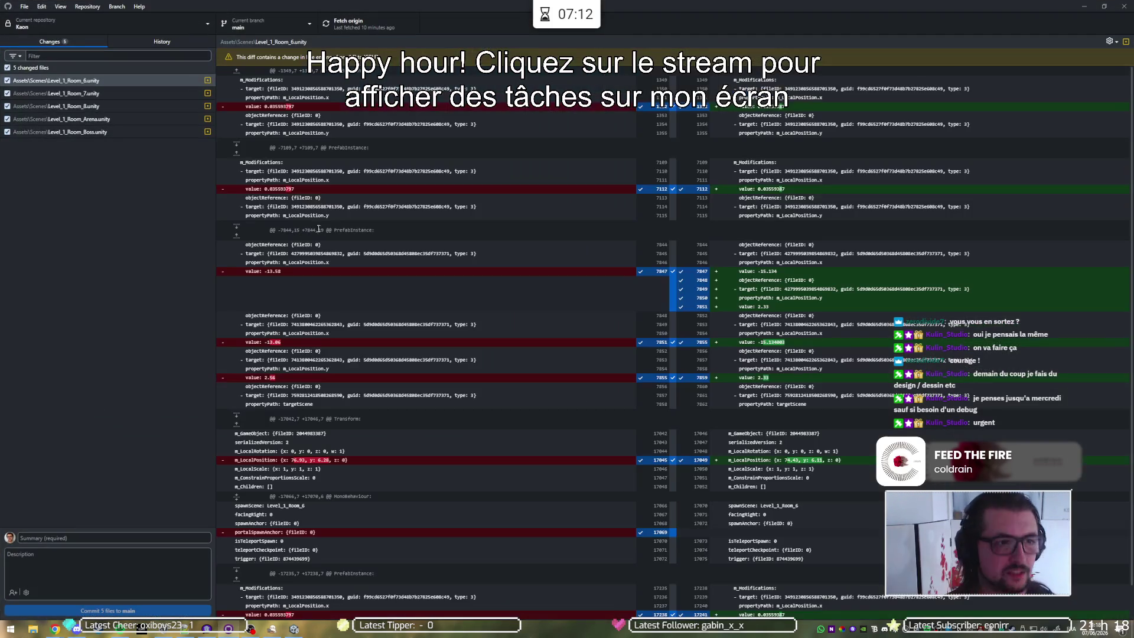
click(96, 536)
text(fix)
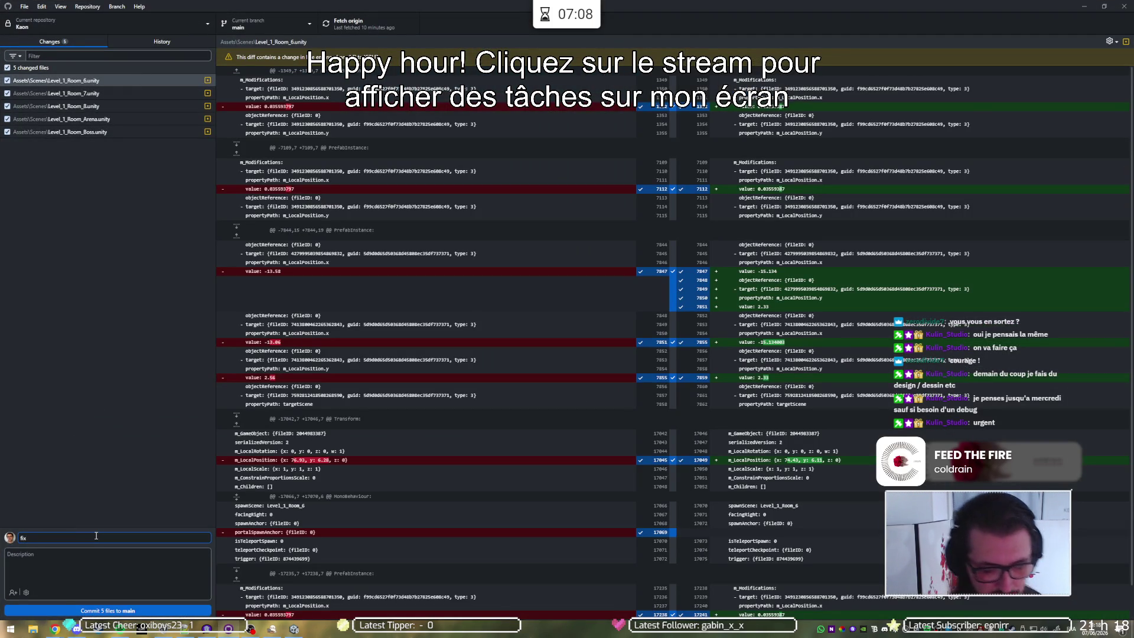
text( room )
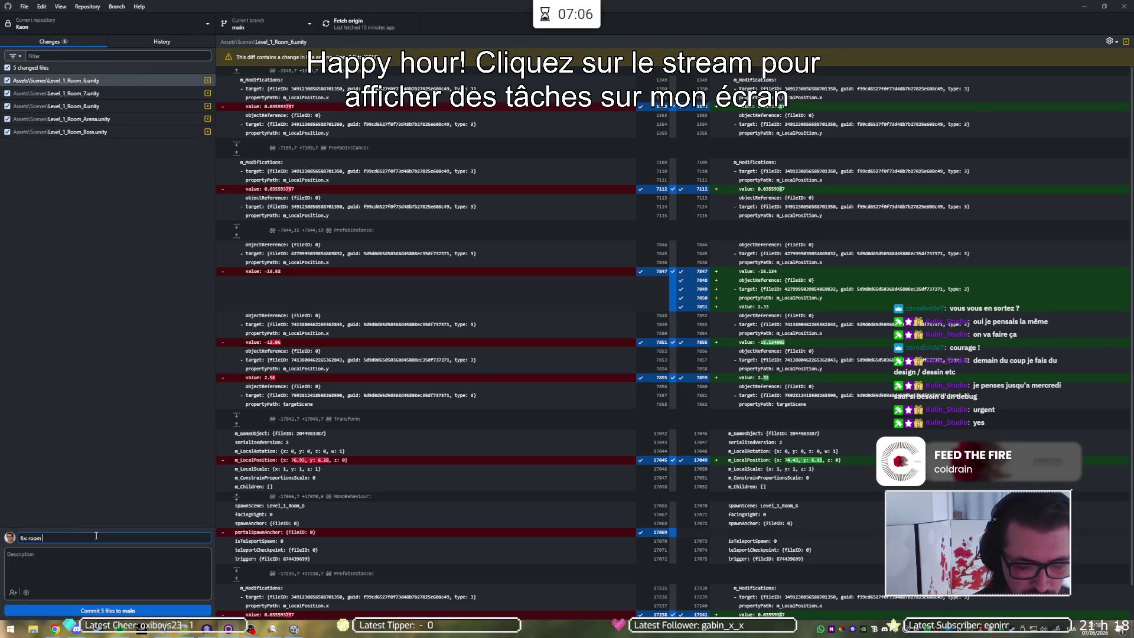
text(spawns)
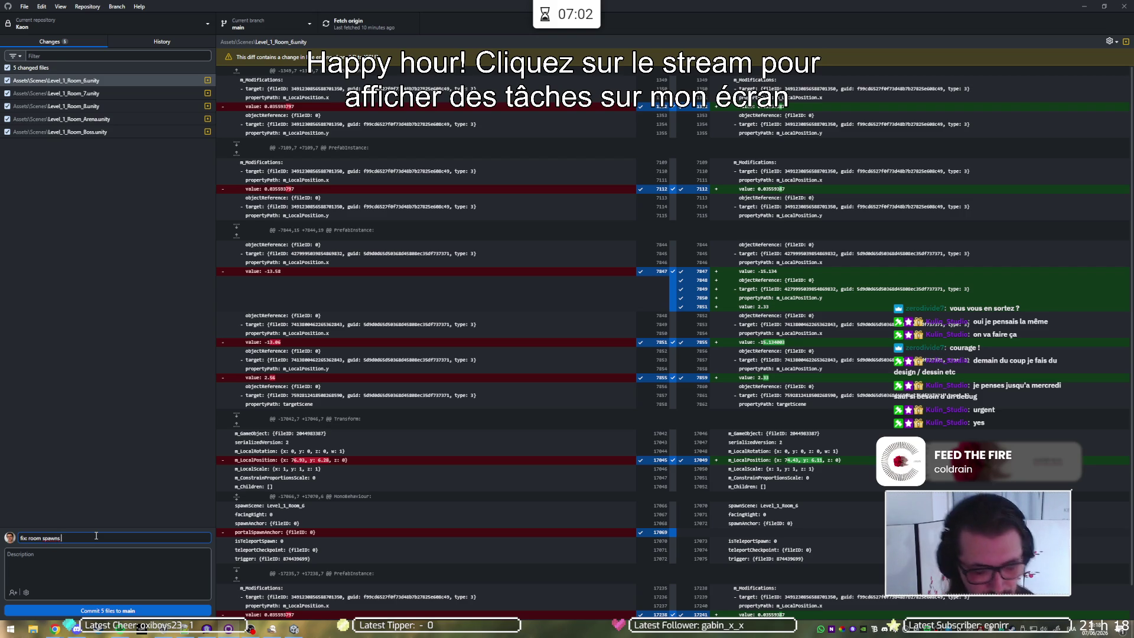
text(n)
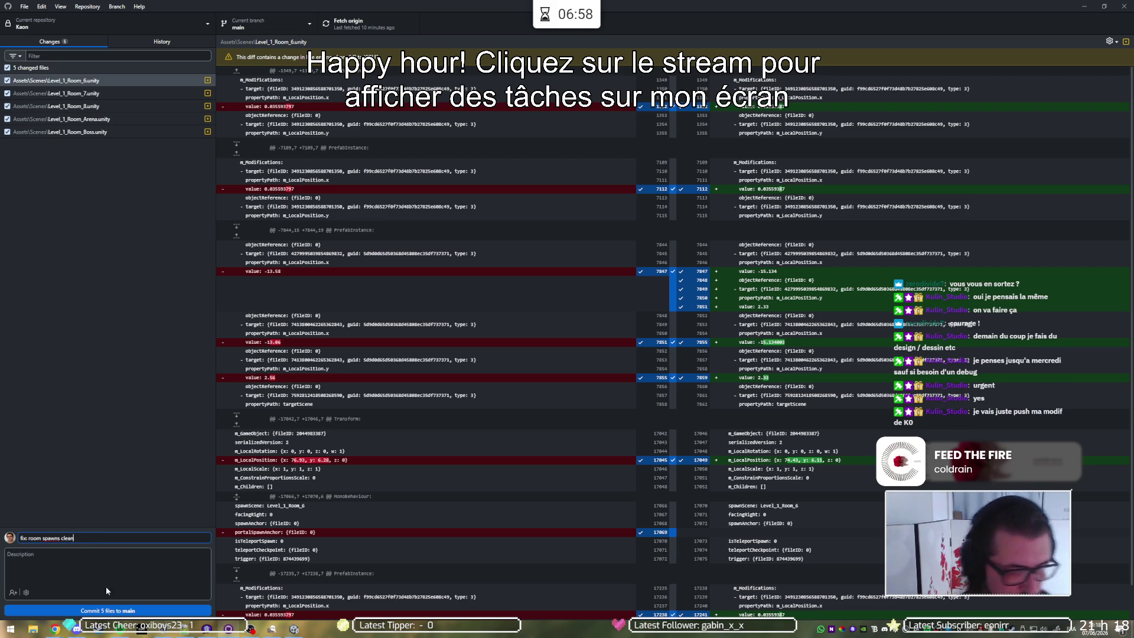
click(123, 611)
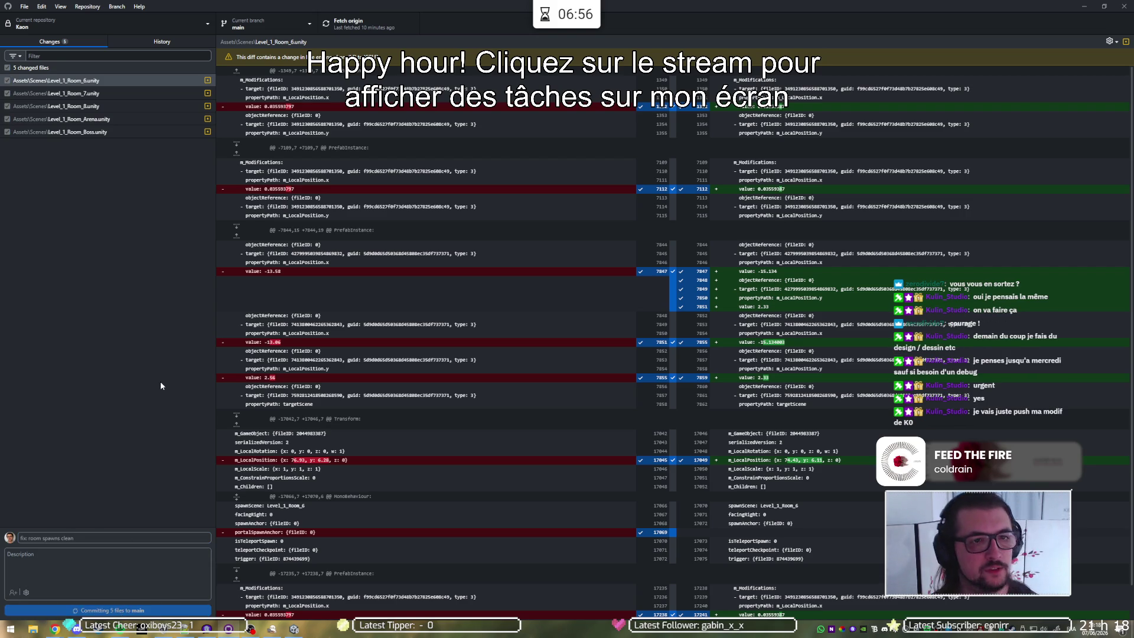
click(341, 26)
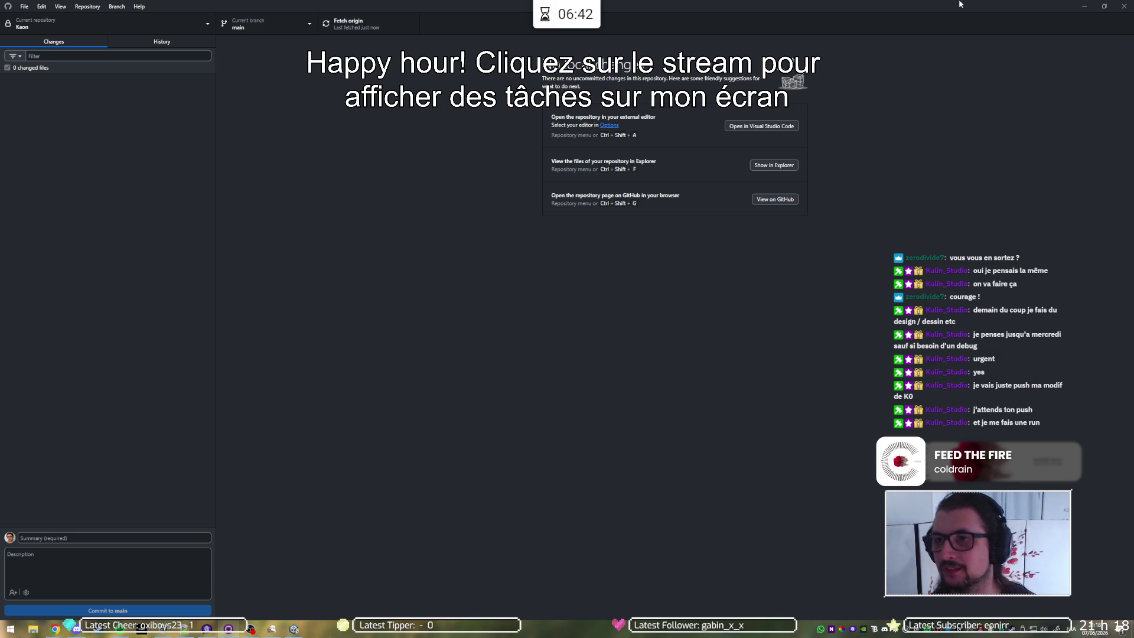
click(1083, 6)
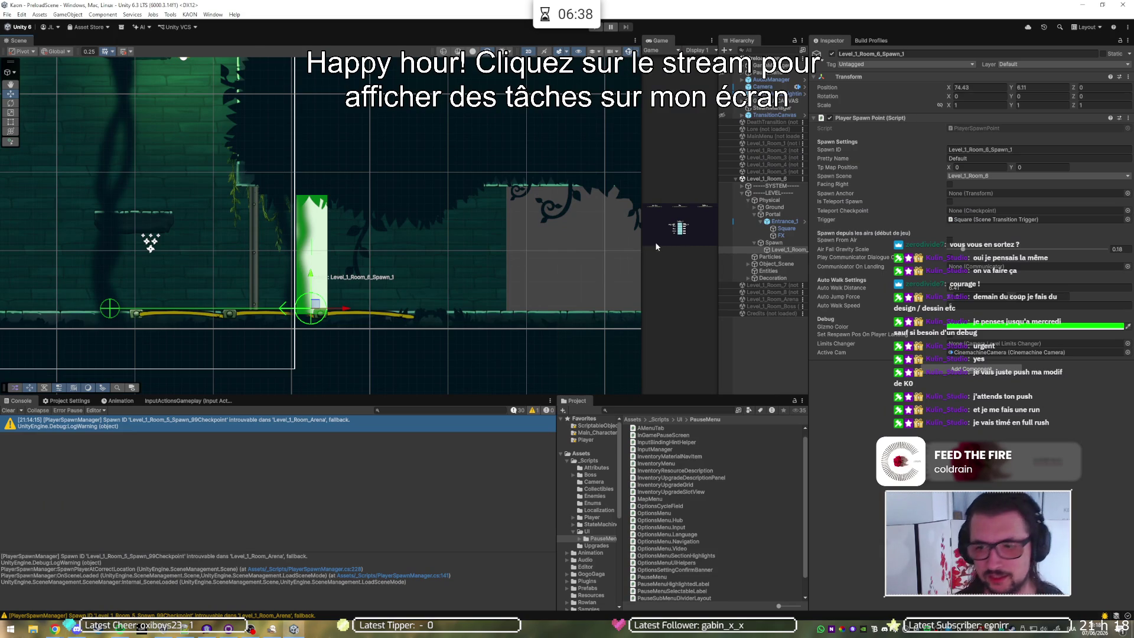
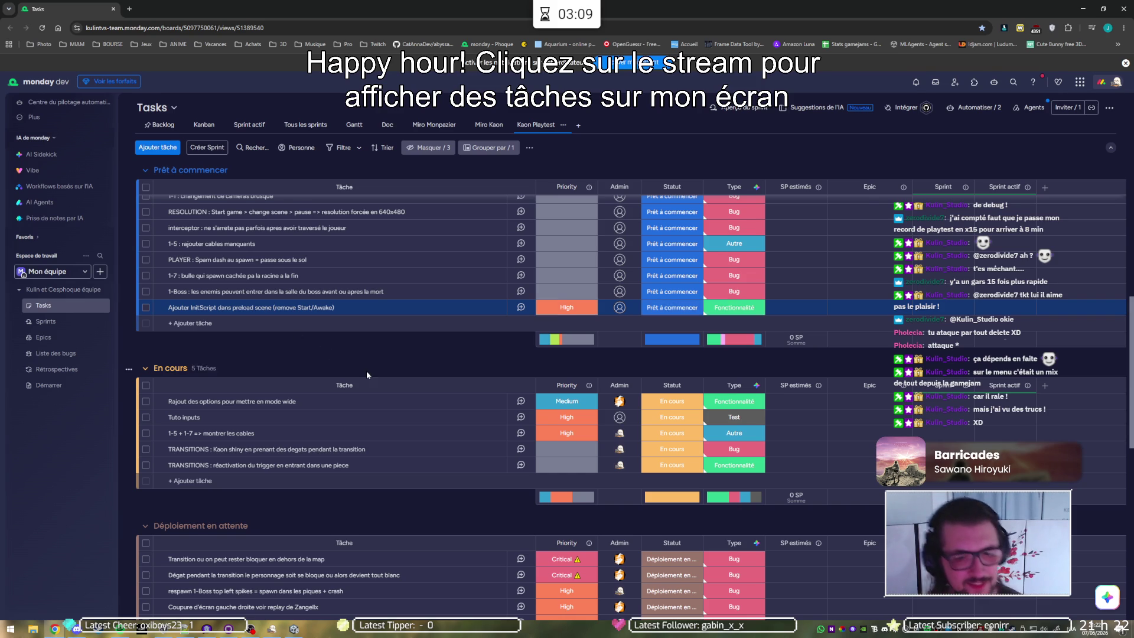
Step: Select the Kaon shiny and TRANSITIONS réactivation tasks in En cours, dismissing the multi-select tip
scroll(366, 371, up, 1)
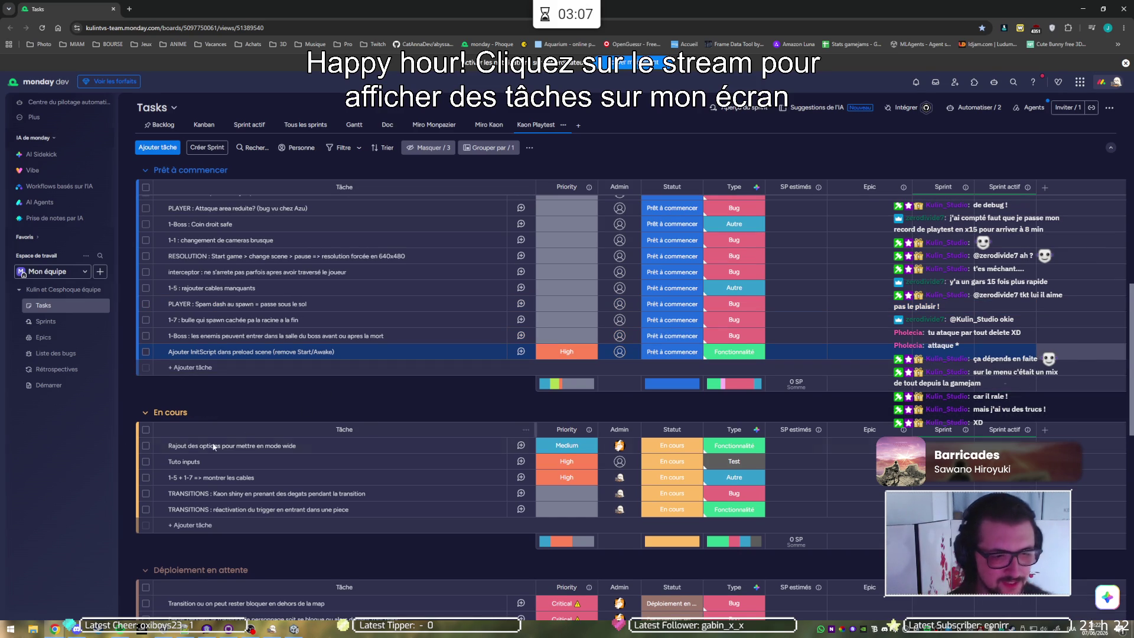
click(146, 494)
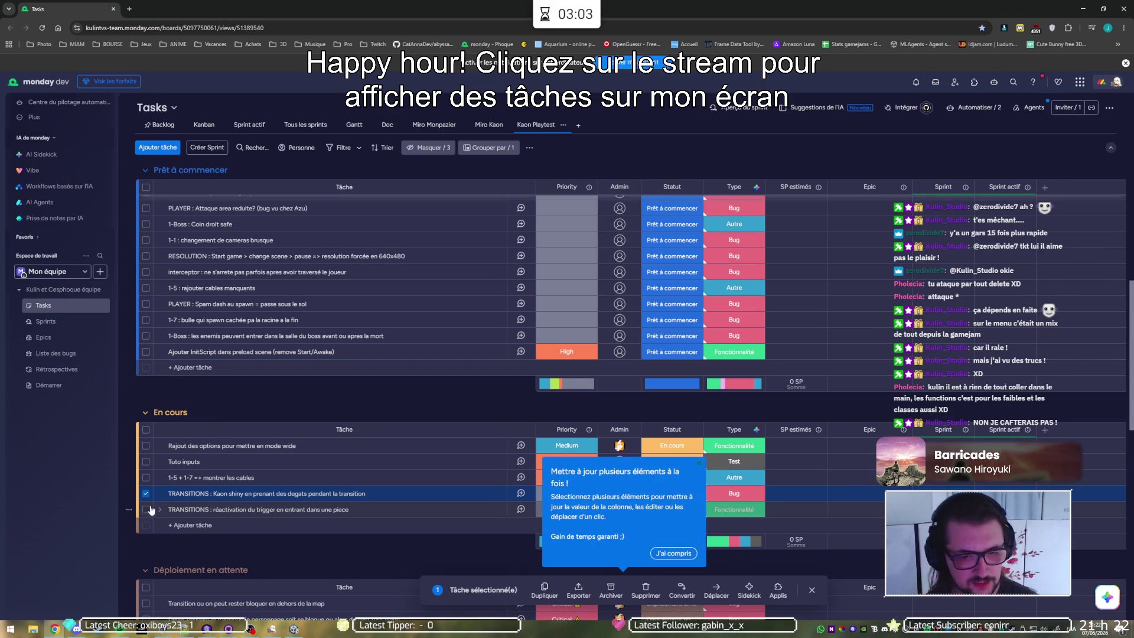
click(674, 554)
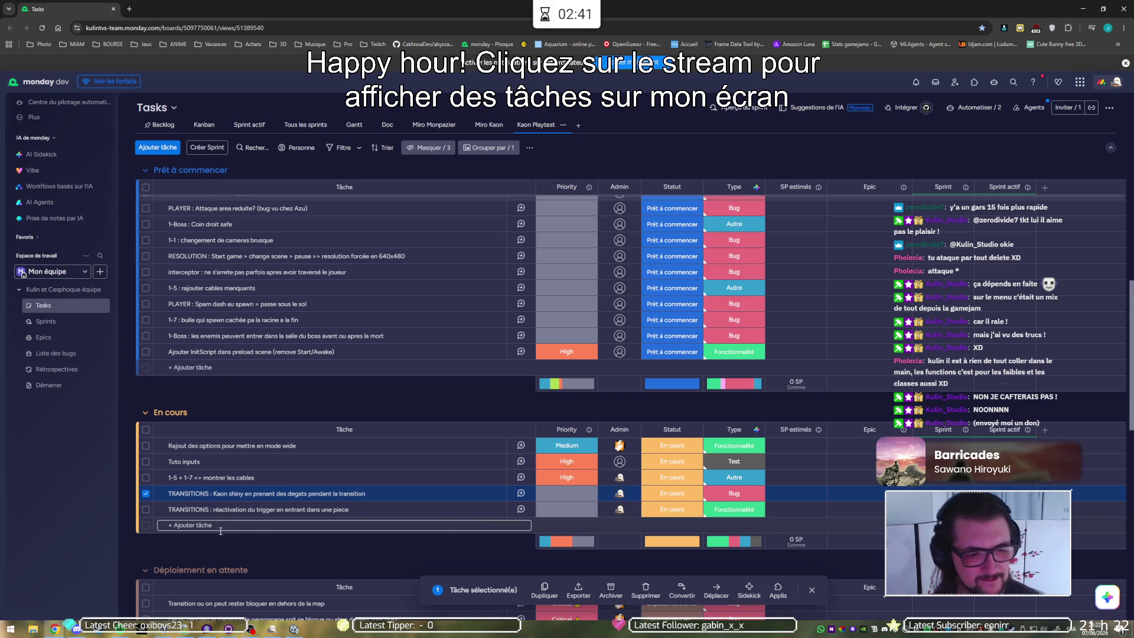
click(146, 510)
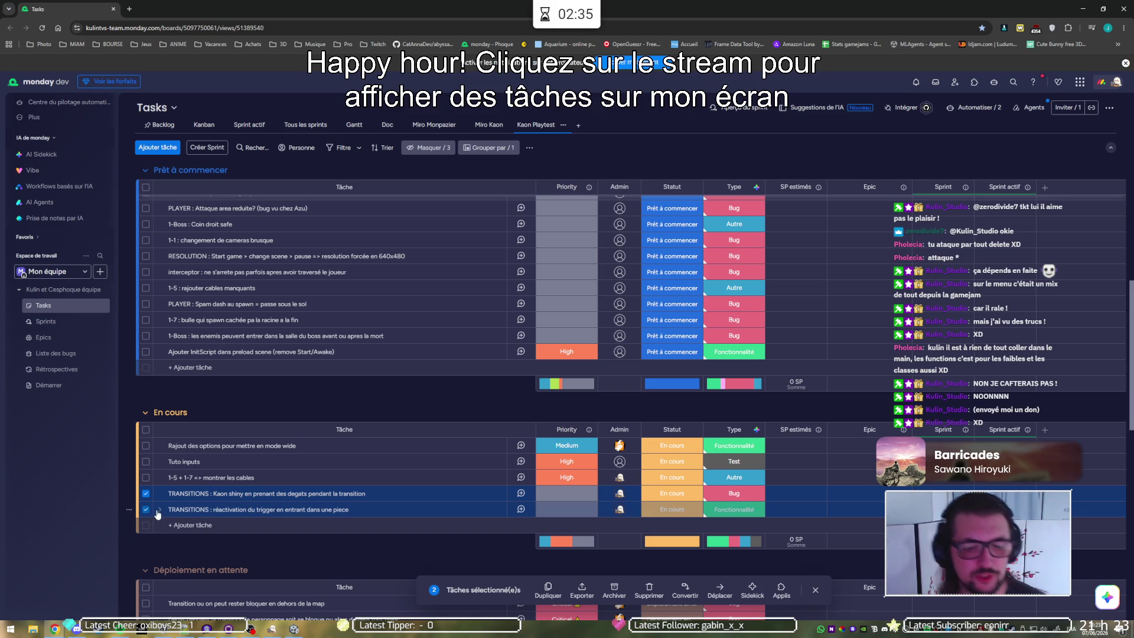
Step: Set both selected TRANSITIONS tasks' status to Déploiement en attente
click(678, 495)
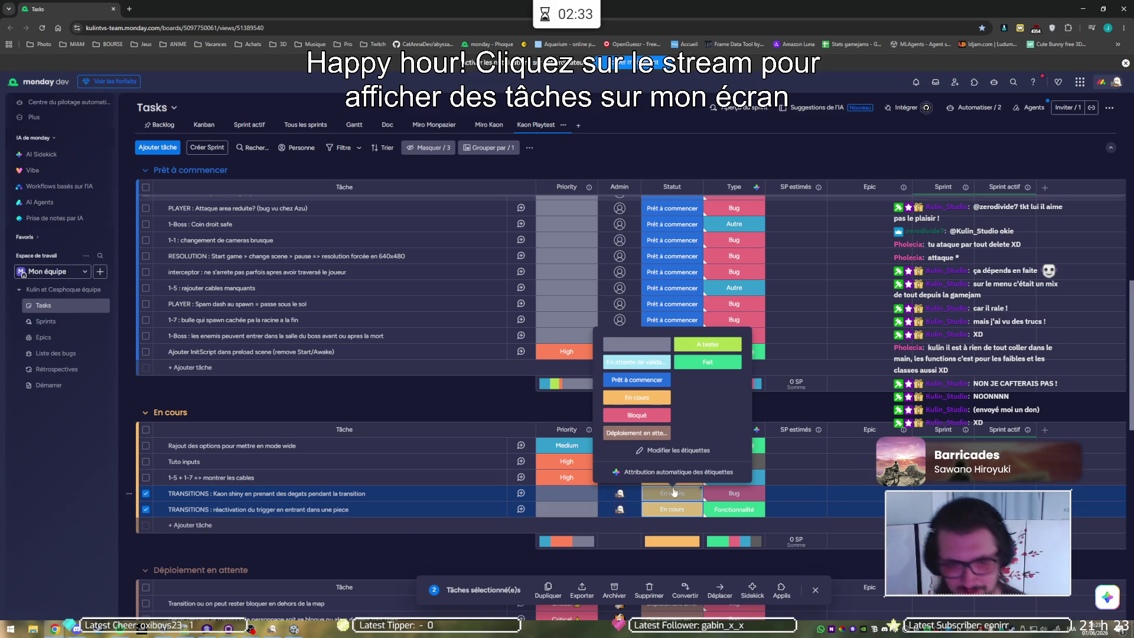
click(641, 414)
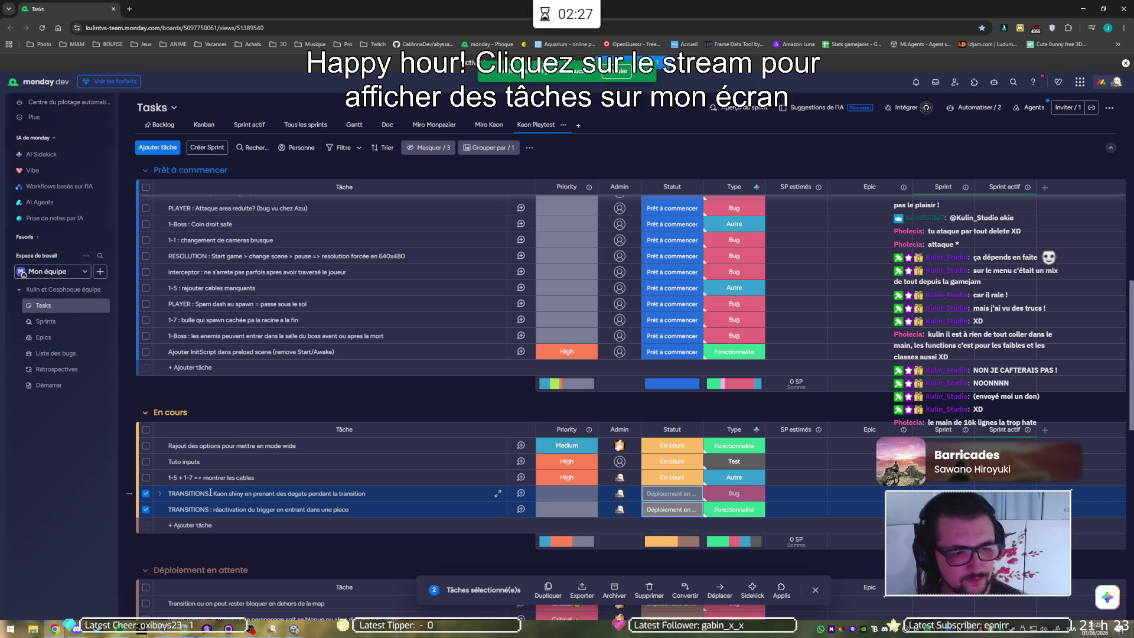
click(146, 478)
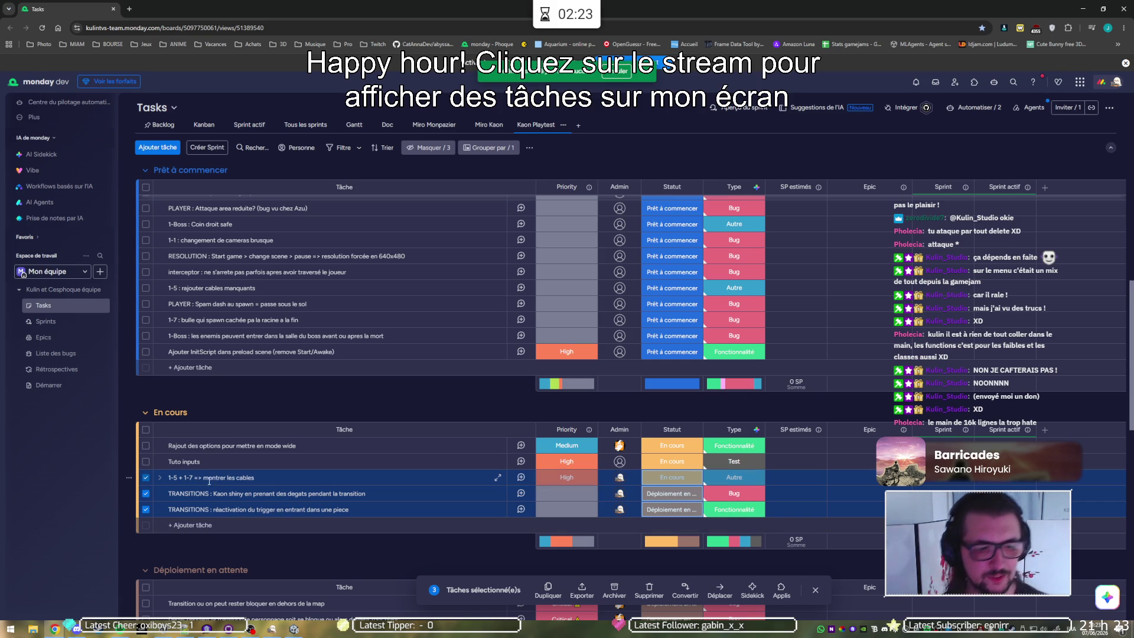
click(144, 482)
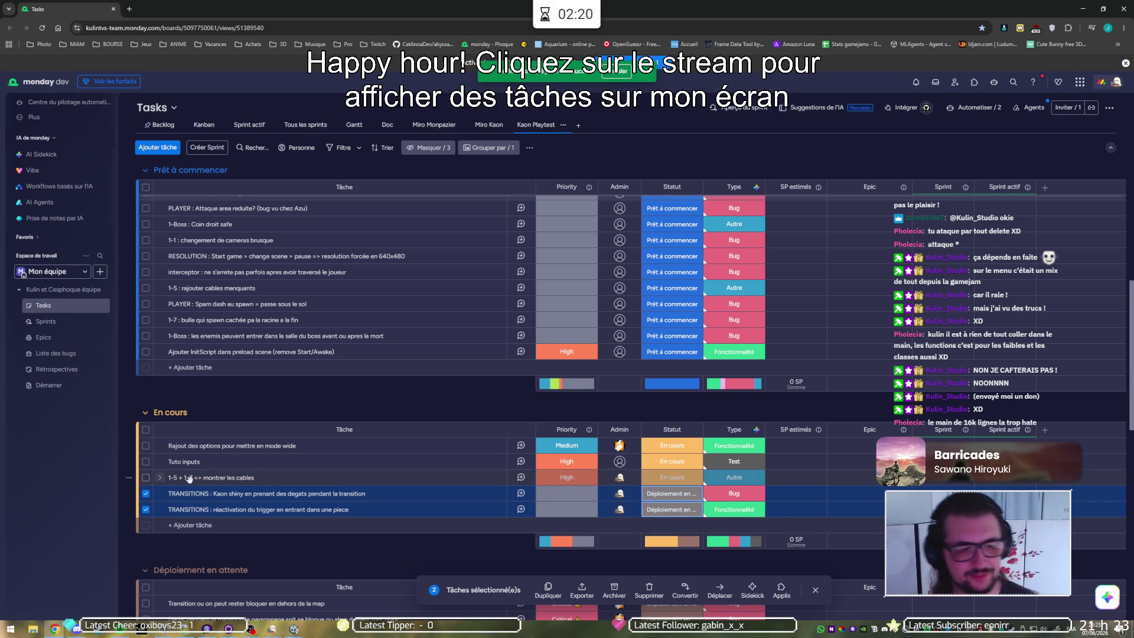
Step: Add a second admin to the 1-5 + 1-7 task and deselect both TRANSITIONS rows
click(618, 481)
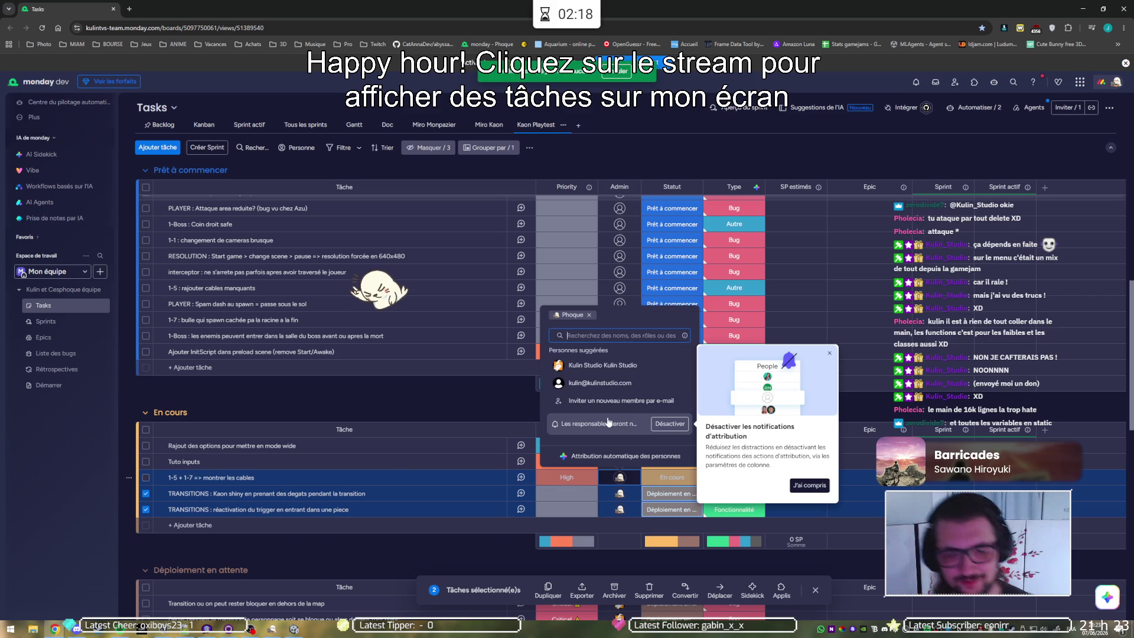
click(603, 369)
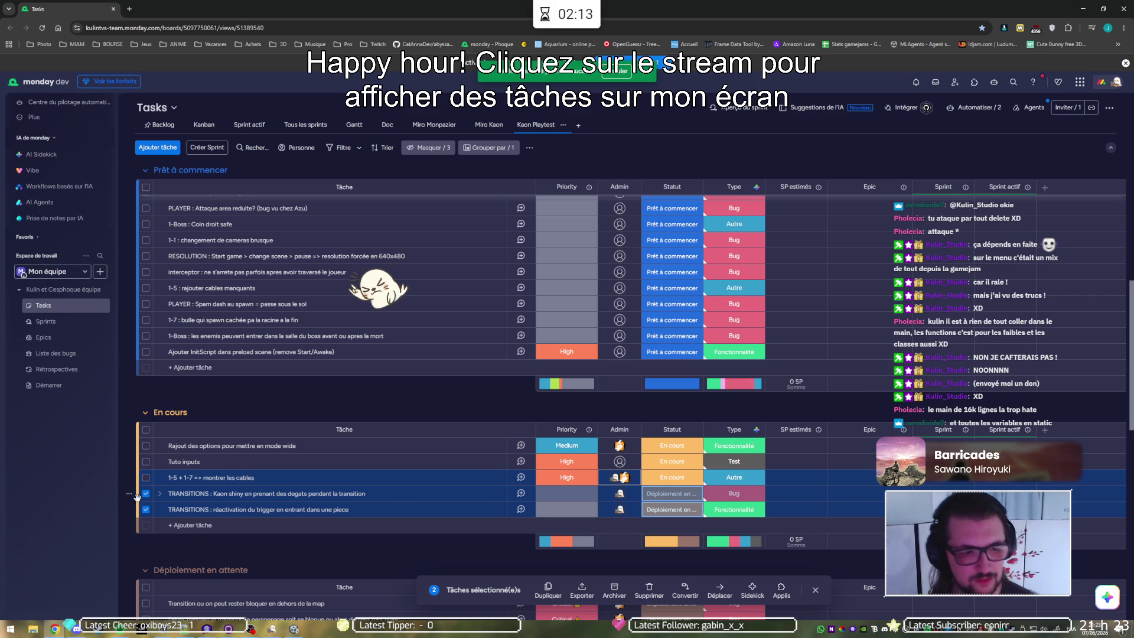
click(146, 495)
click(146, 495)
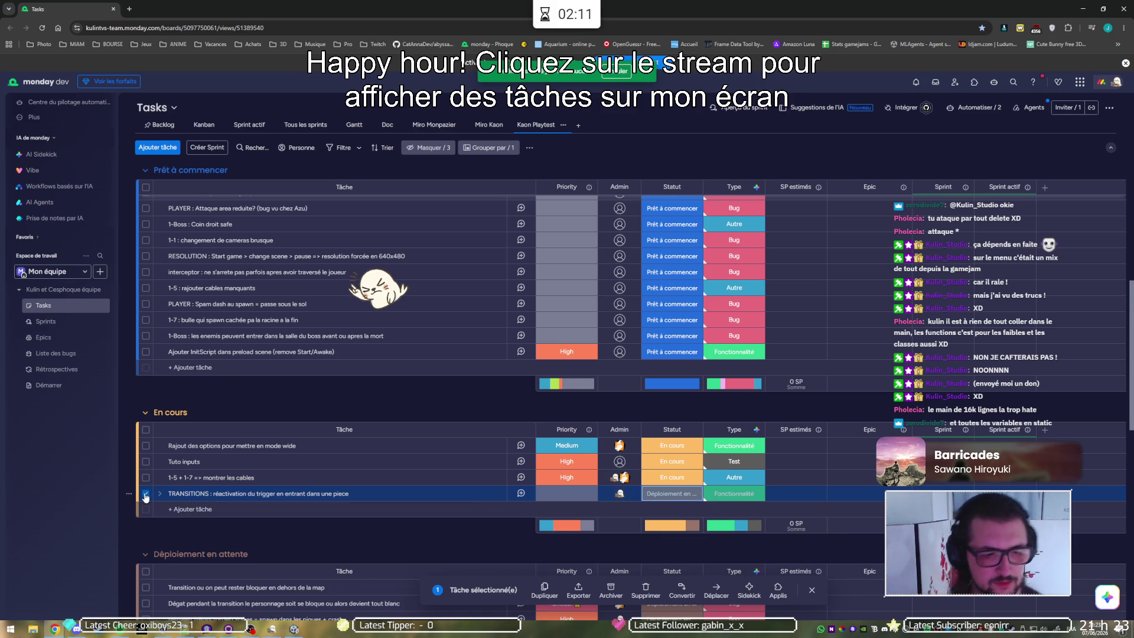
scroll(328, 468, down, 5)
scroll(327, 468, up, 5)
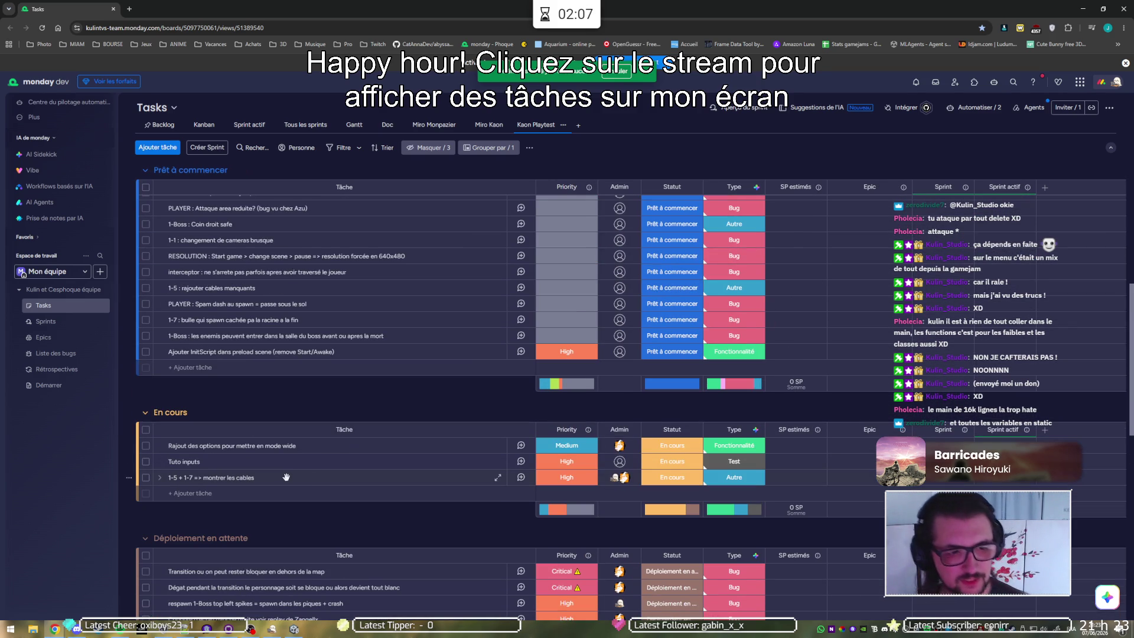
scroll(290, 473, up, 1)
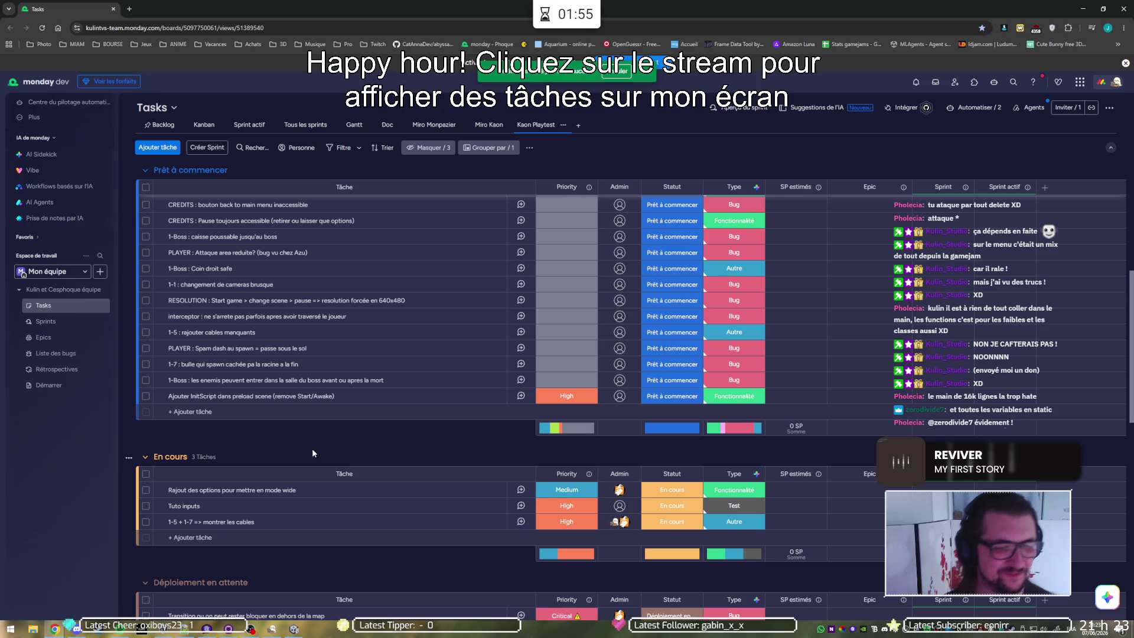
scroll(313, 453, up, 7)
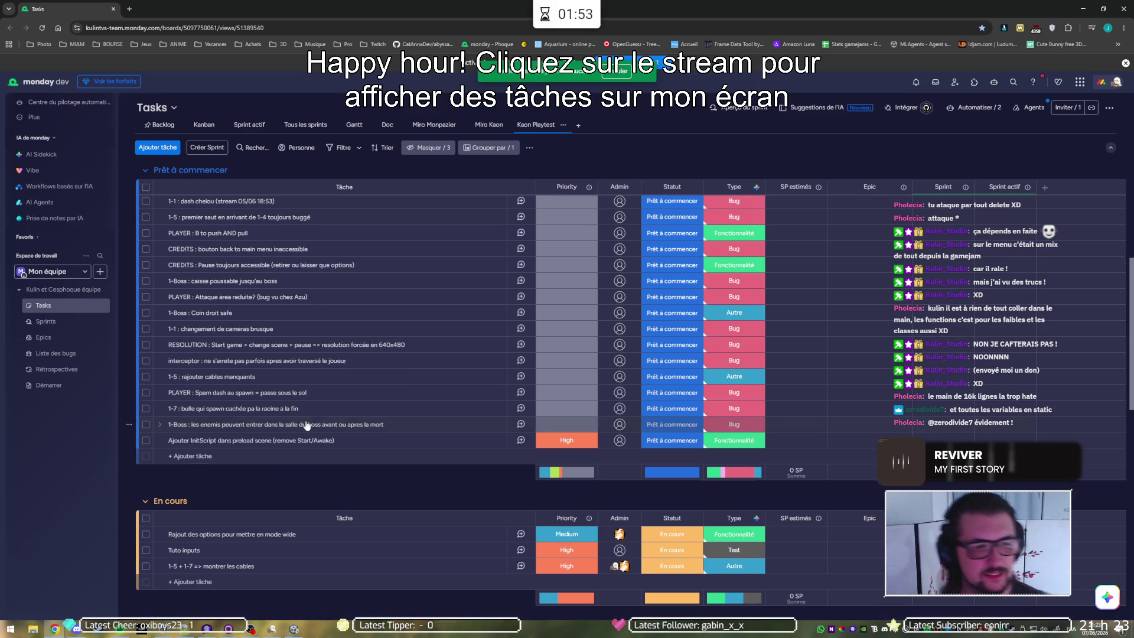
scroll(312, 417, up, 4)
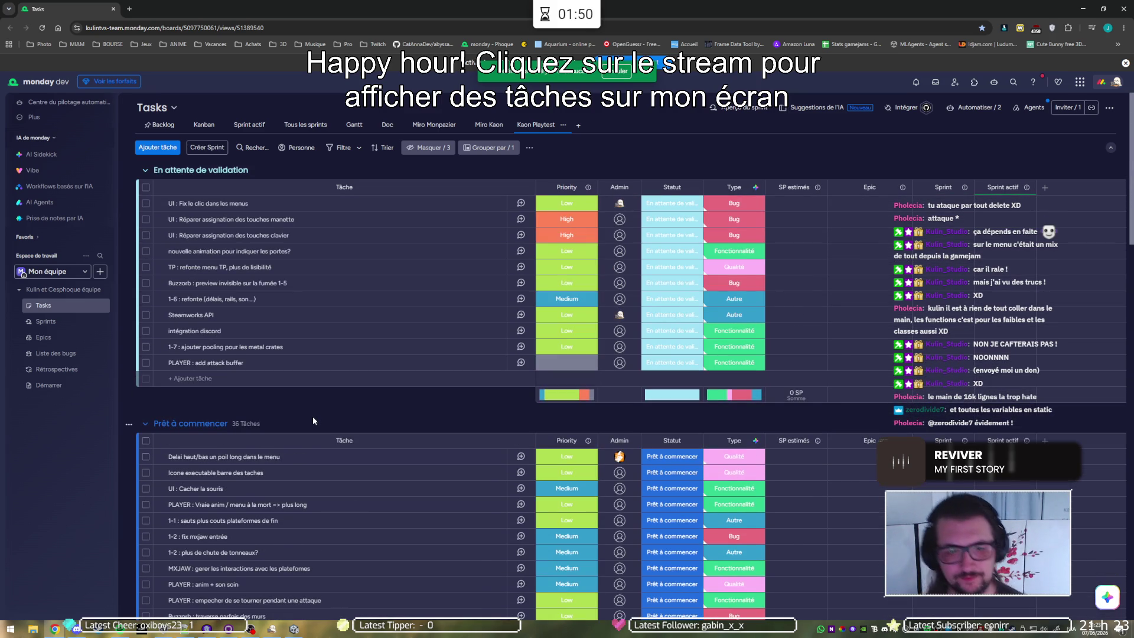
scroll(319, 417, down, 8)
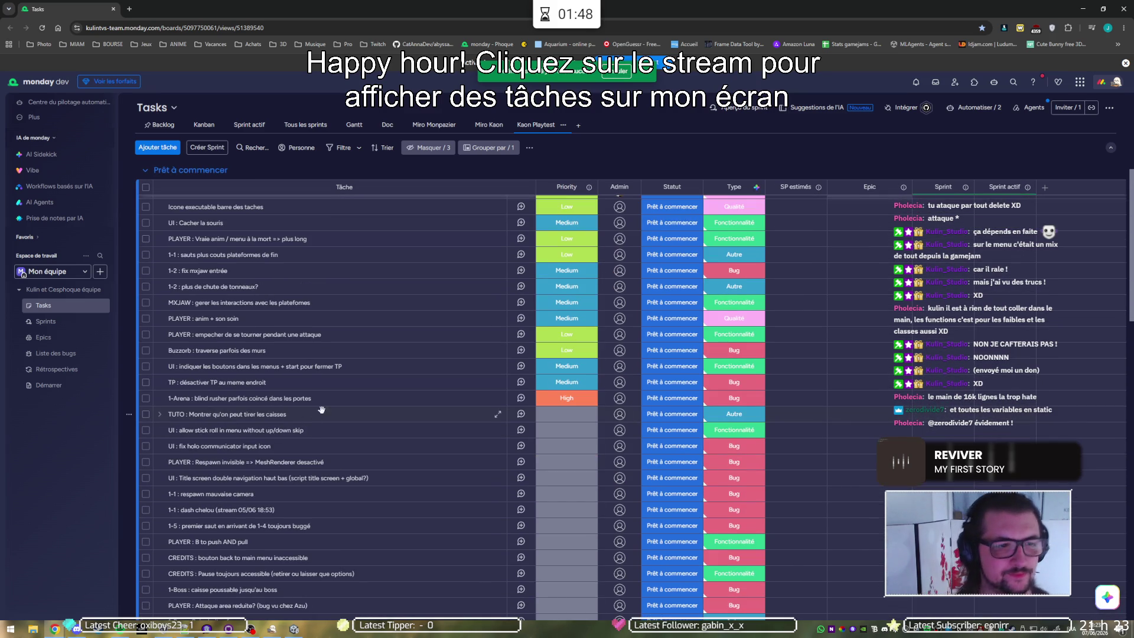
scroll(319, 416, up, 4)
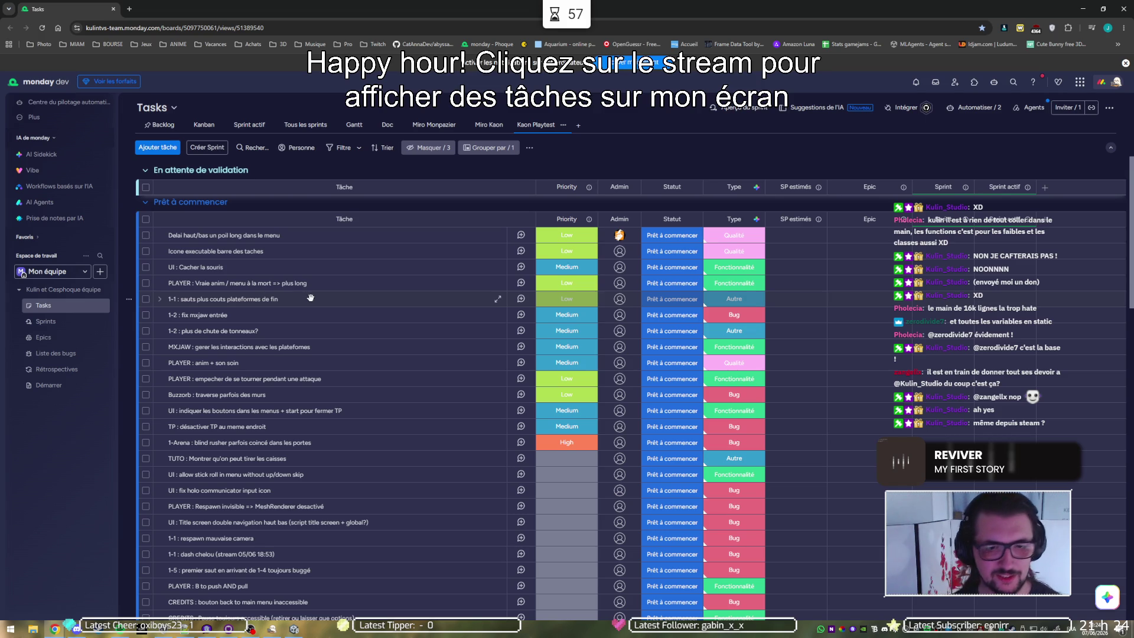
Step: Delete the '1-1 : sauts plus courts plateformes de fin' task and confirm the deletion
right_click(312, 301)
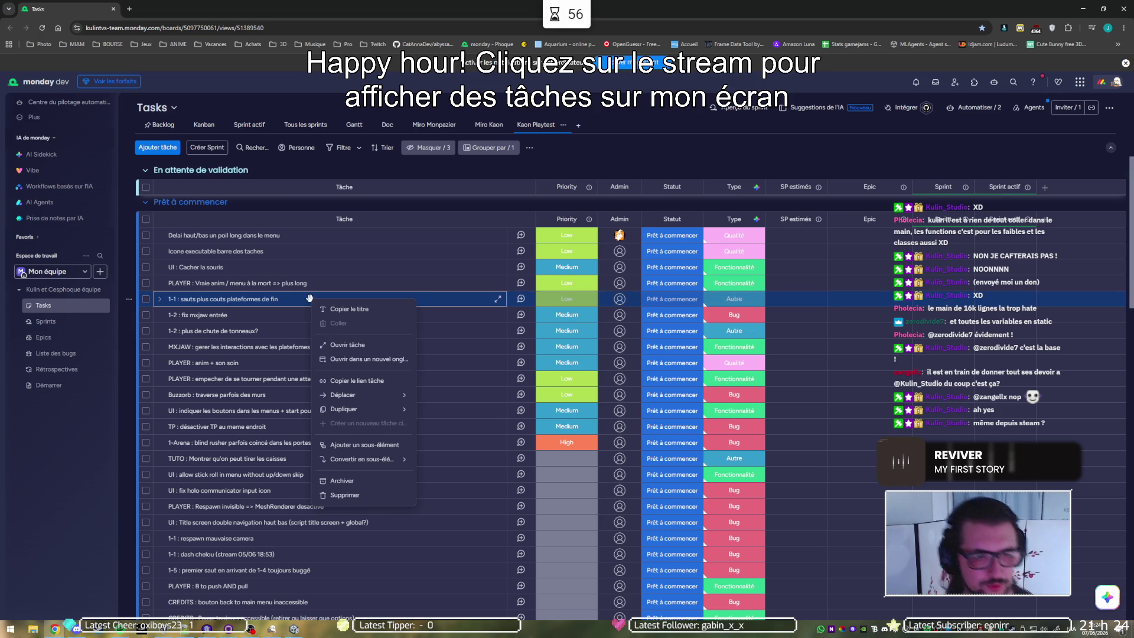
click(360, 495)
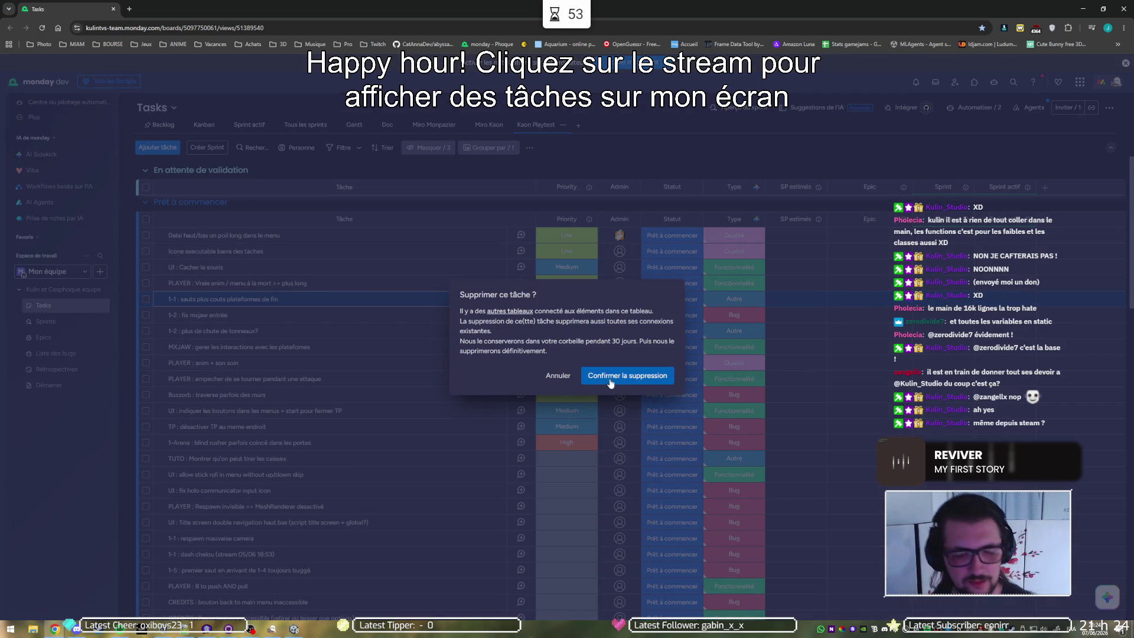
key(Return)
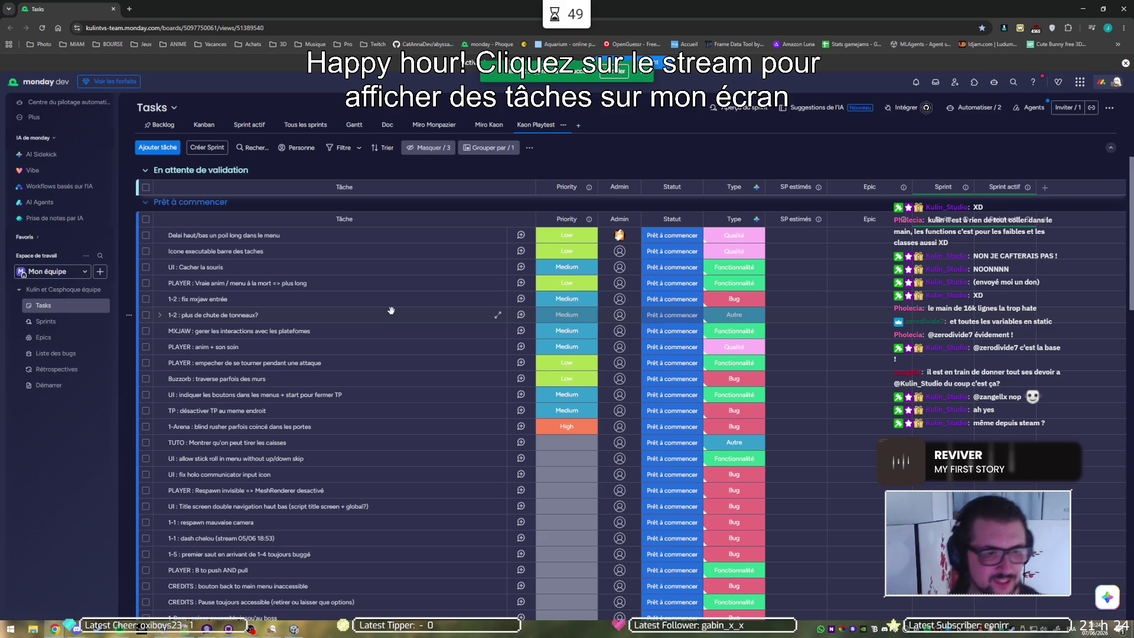
scroll(391, 310, down, 1)
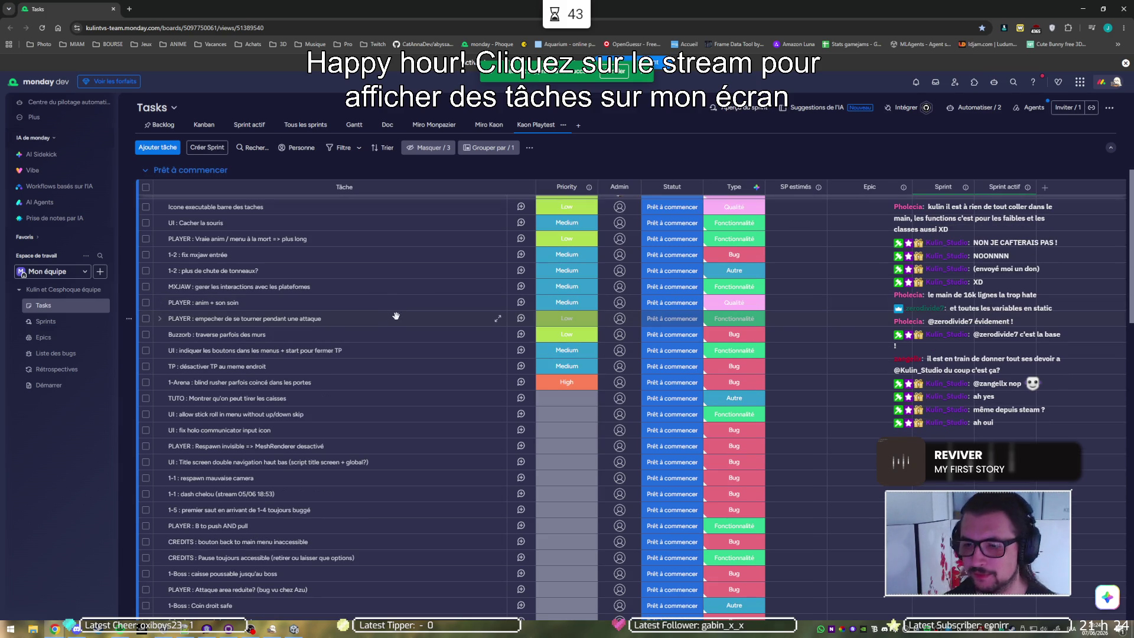
Step: Minimize Chrome, the Unity editor and Notepad++ to reach the desktop
click(1083, 8)
click(1074, 8)
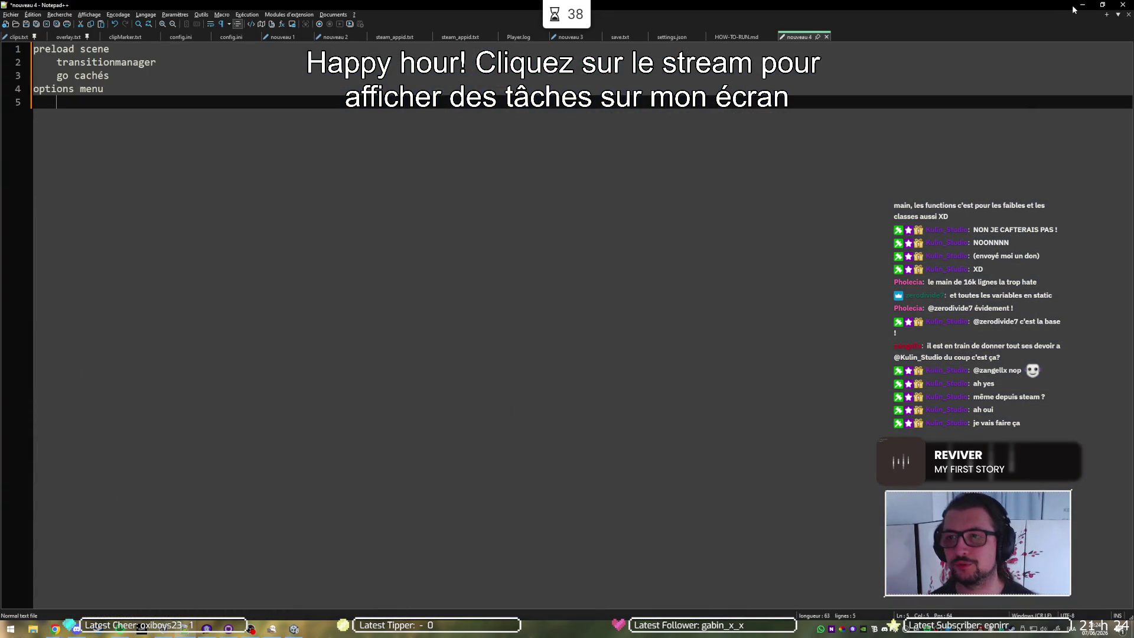
click(1083, 5)
click(59, 467)
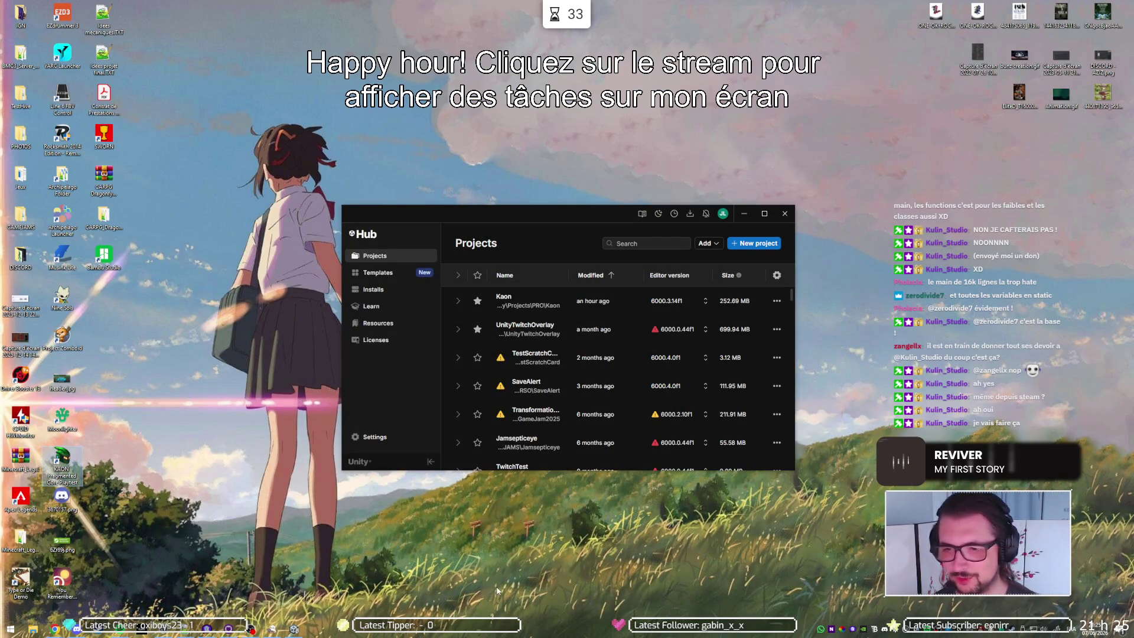
Step: Empty all text from the Notepad++ 'nouveau 4' file, then minimize Notepad++
key(alt+Tab)
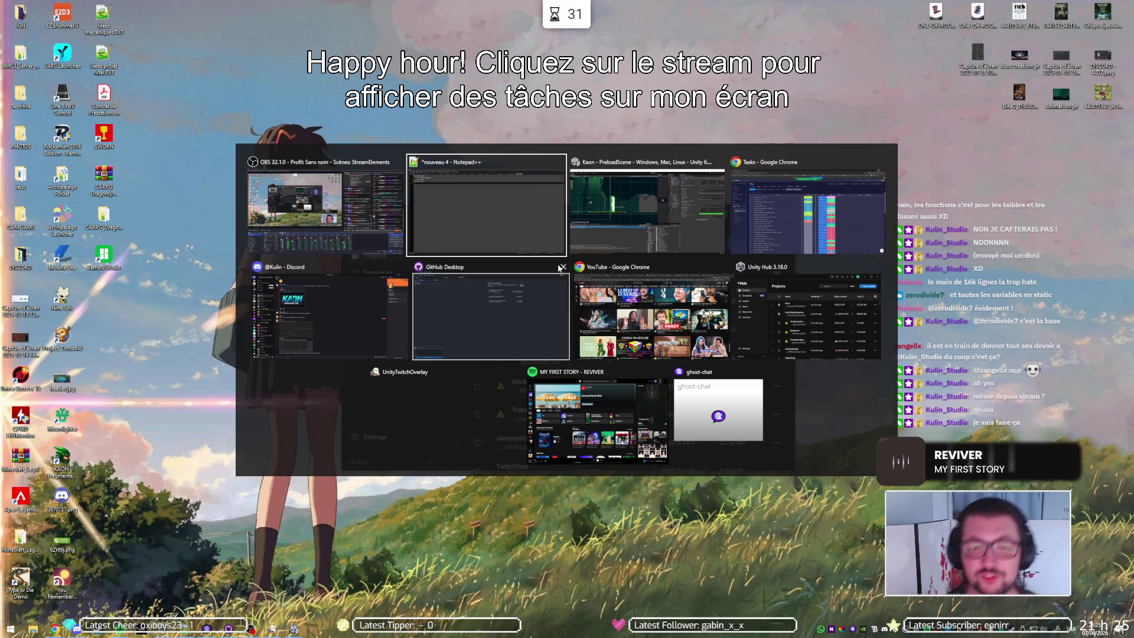
click(495, 203)
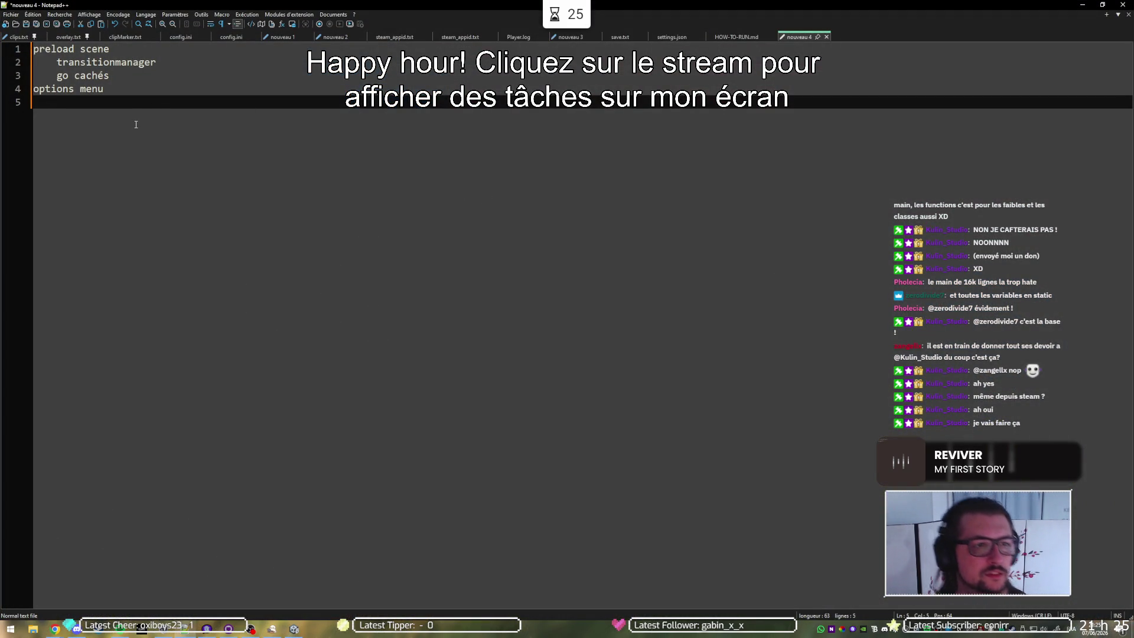
key(ctrl+a)
key(Delete)
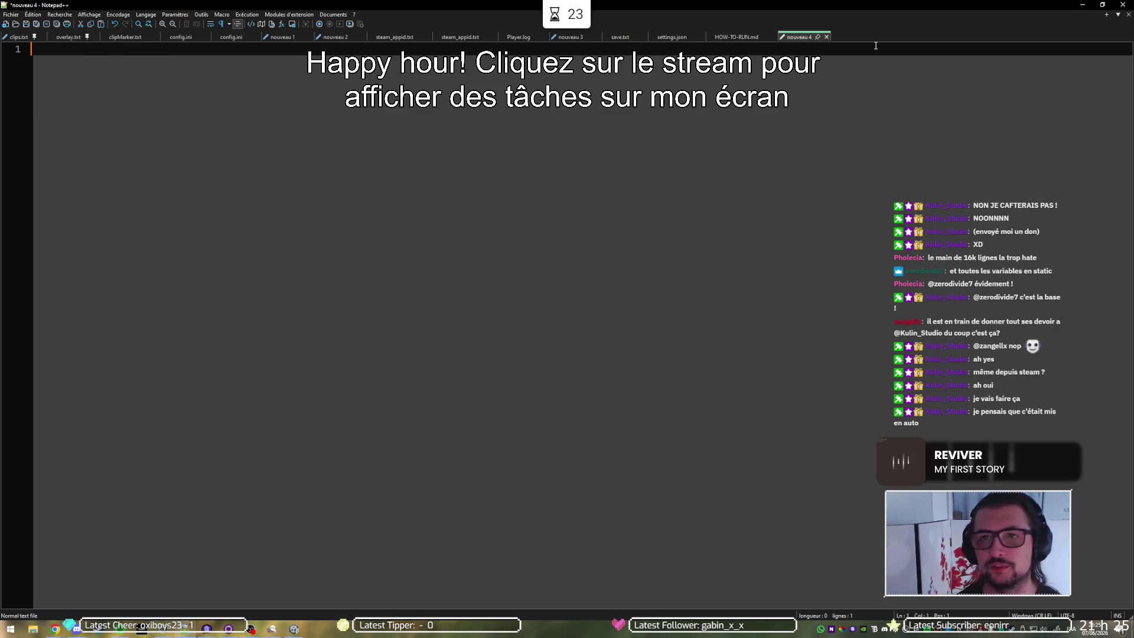
click(1082, 5)
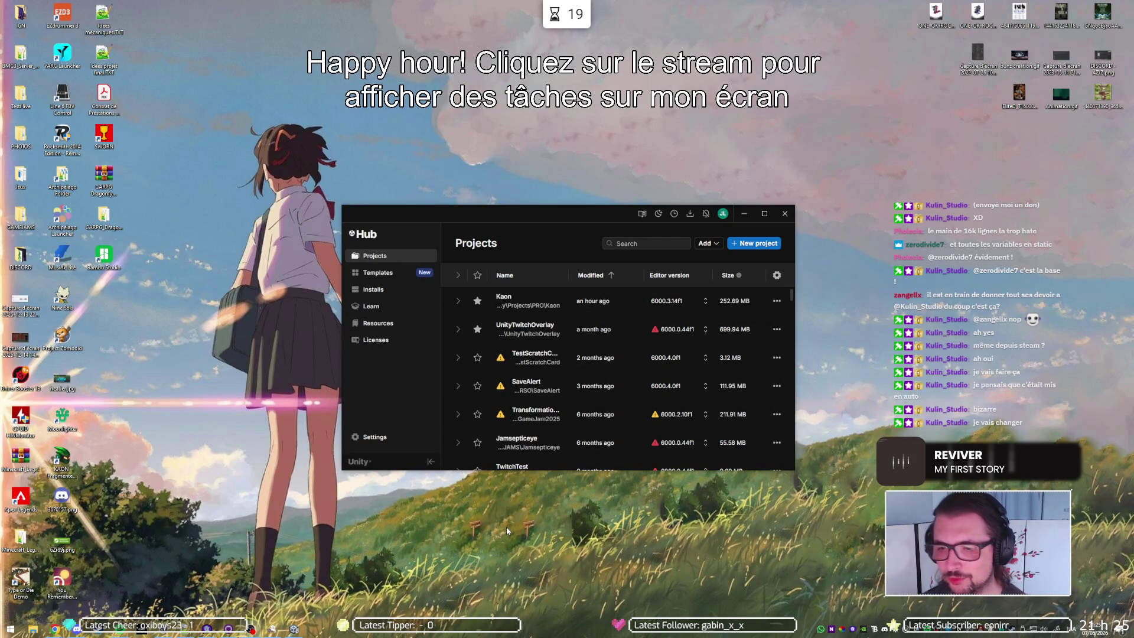
Step: Bring the Unity Kaon editor forward, then return to the Chrome monday dev Tasks window
click(294, 629)
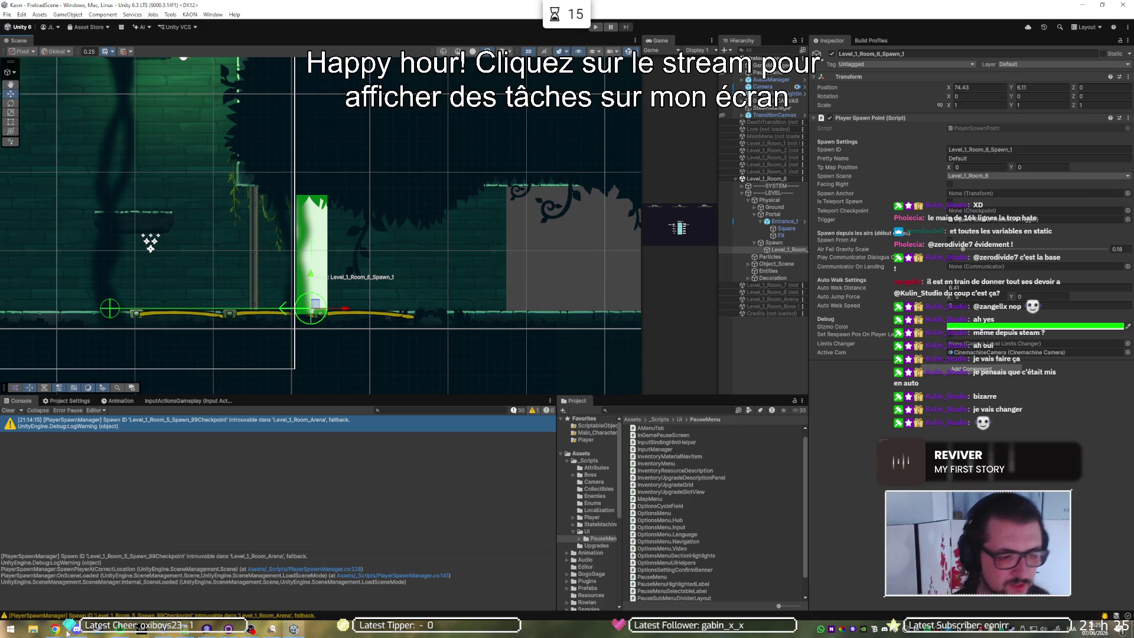
mouse_move(57, 631)
click(142, 588)
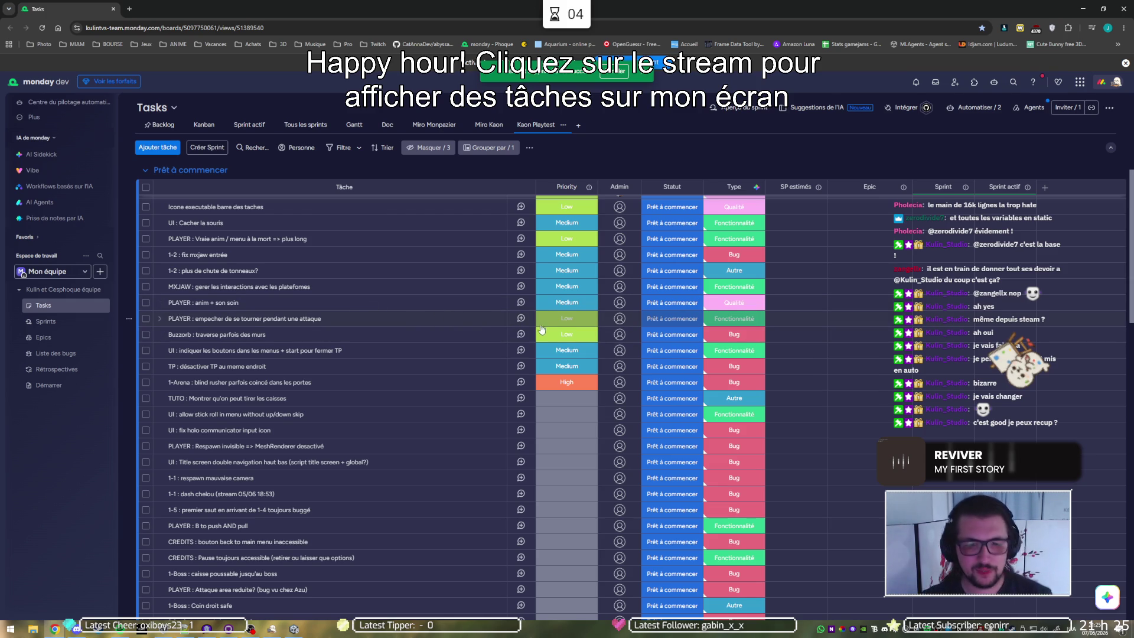
Step: Set the PLAYER : empecher task to High priority and start a new task in Prêt à commencer
click(561, 321)
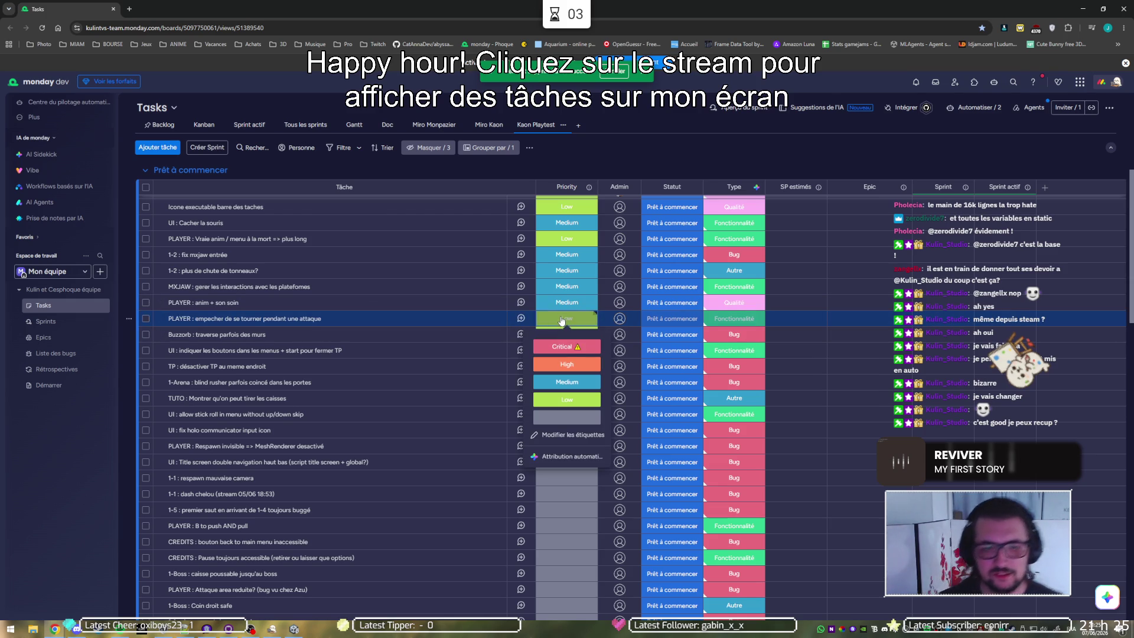
click(572, 362)
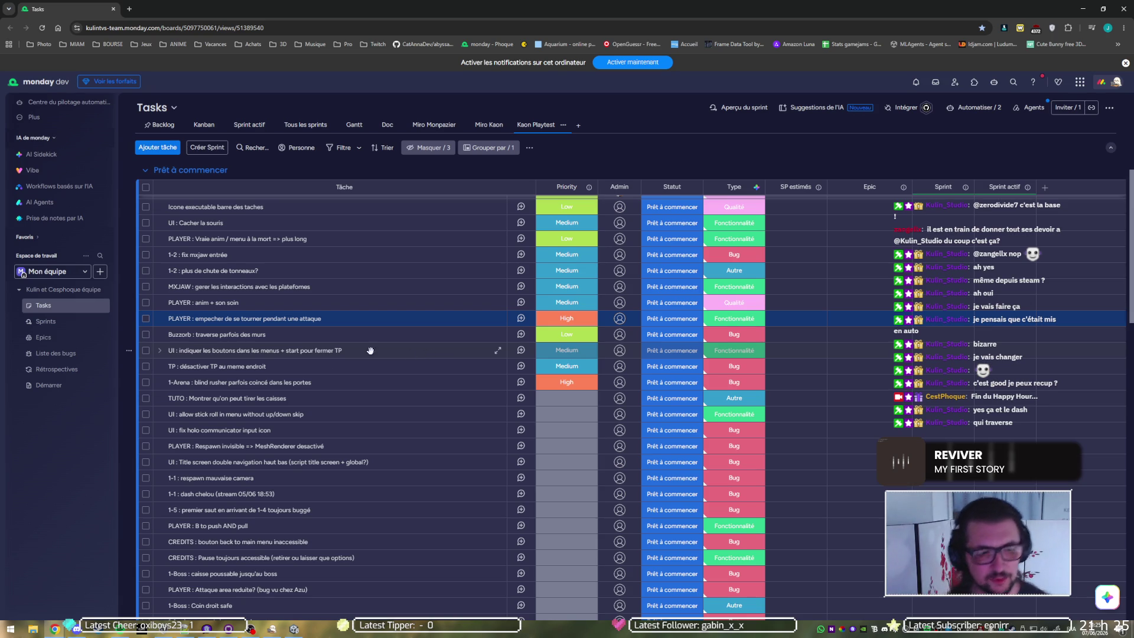
scroll(429, 355, down, 7)
click(210, 351)
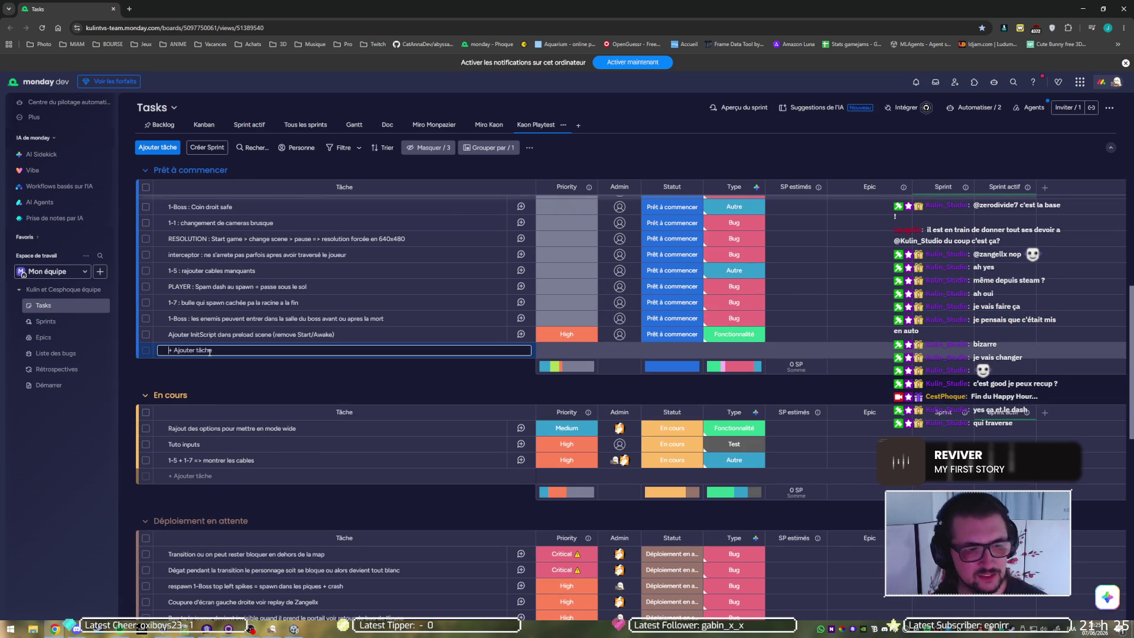
Step: Add task 'PLAYER : Dash dans les coins peut stuck a l'interieur d'un mur' with Critical priority and an admin
text(PLAYER)
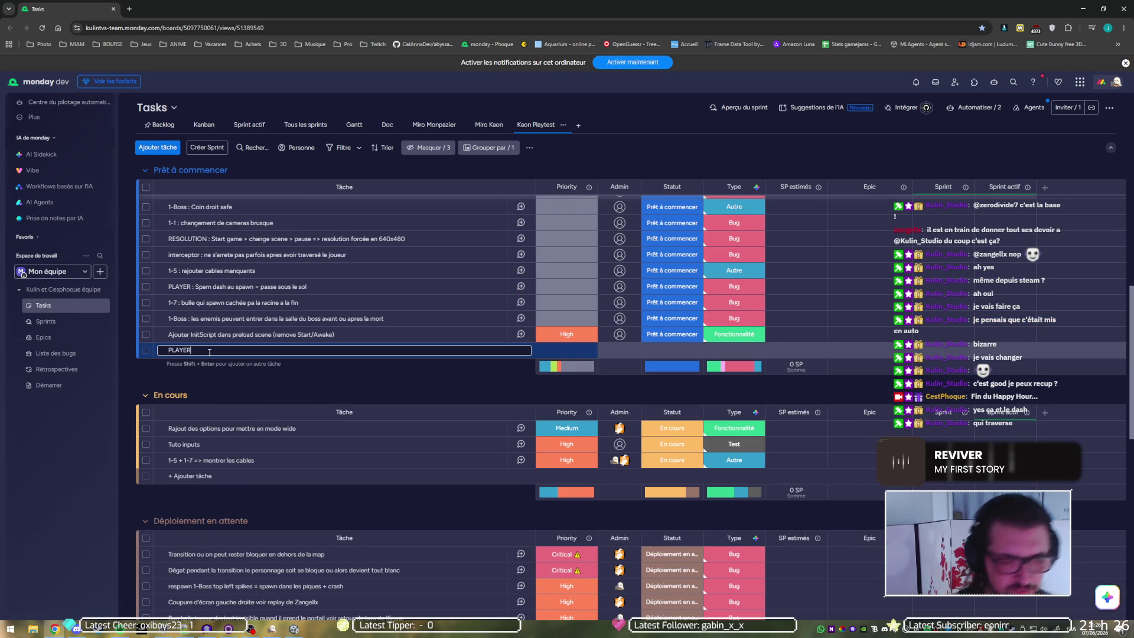
text( : )
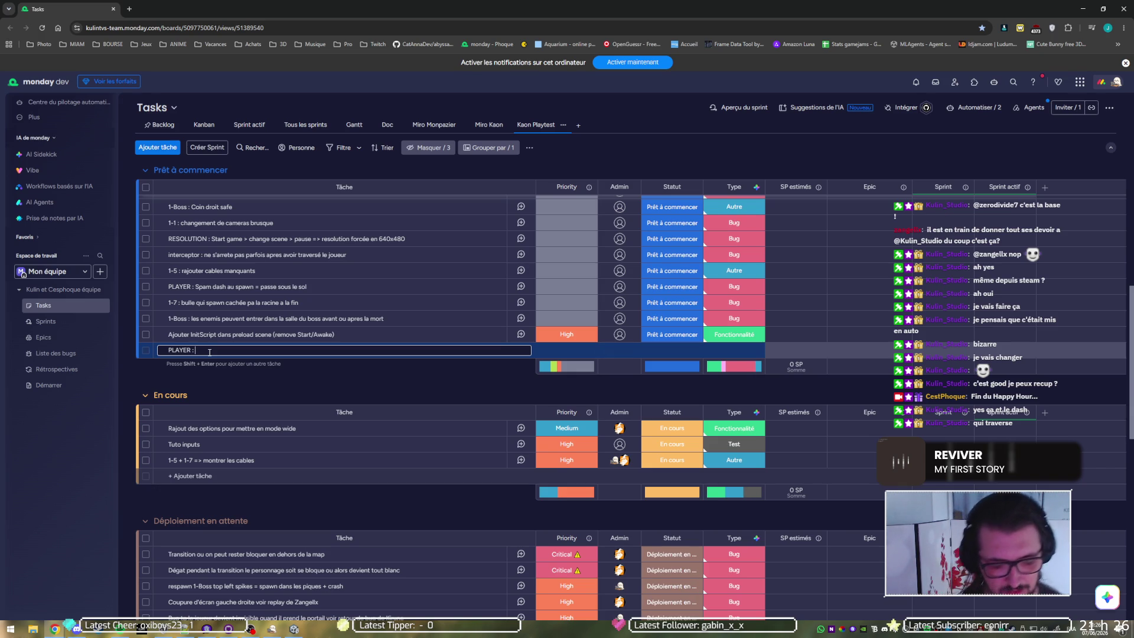
text(Dashdans les couns)
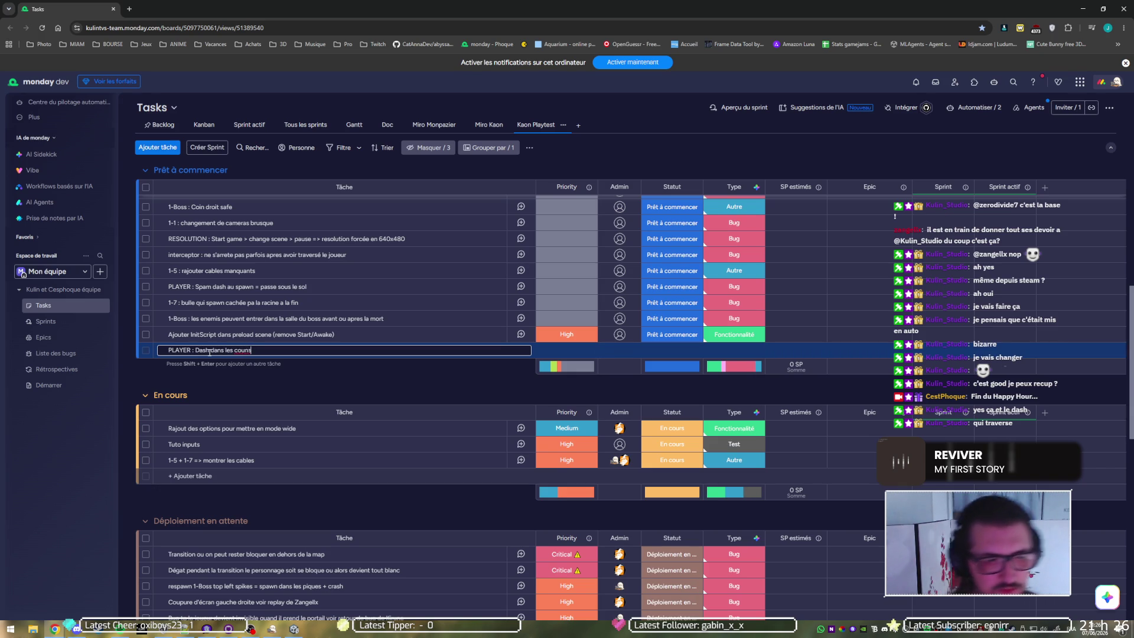
key(BackSpace)
key(BackSpace)
key(BackSpace)
text(ins p)
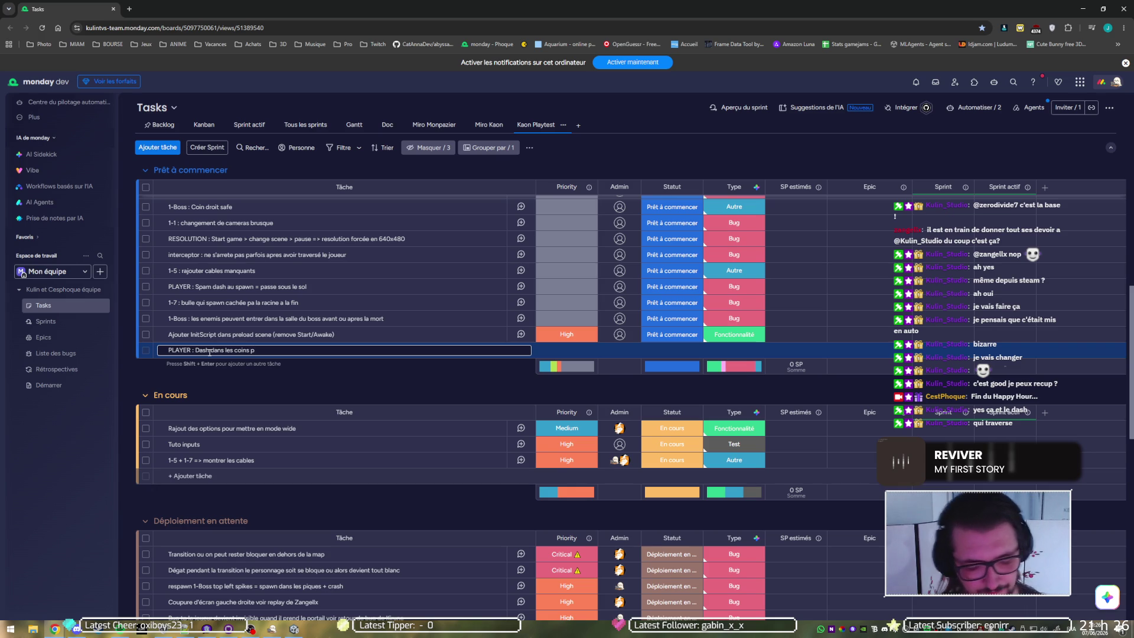
text(eut stuck a l)
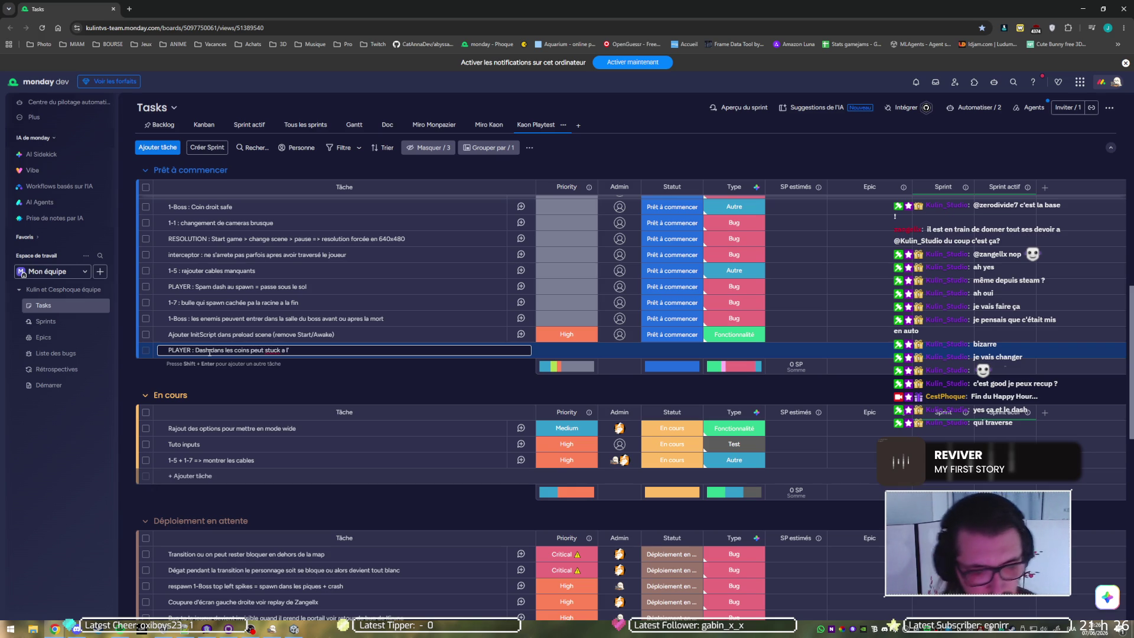
text('interieur)
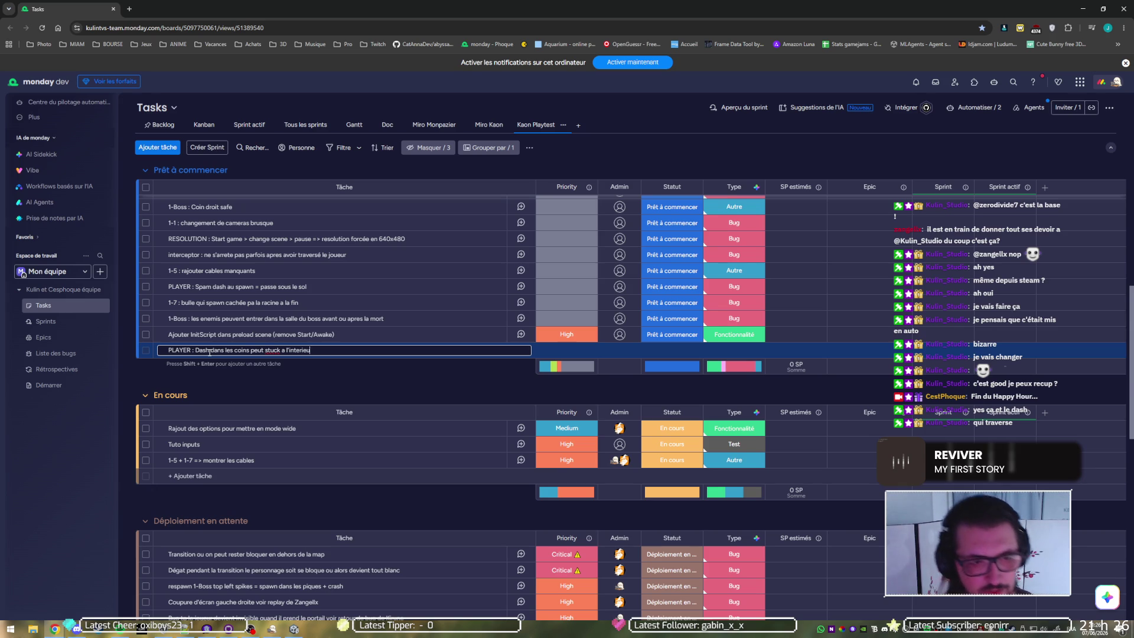
text( d'un mur)
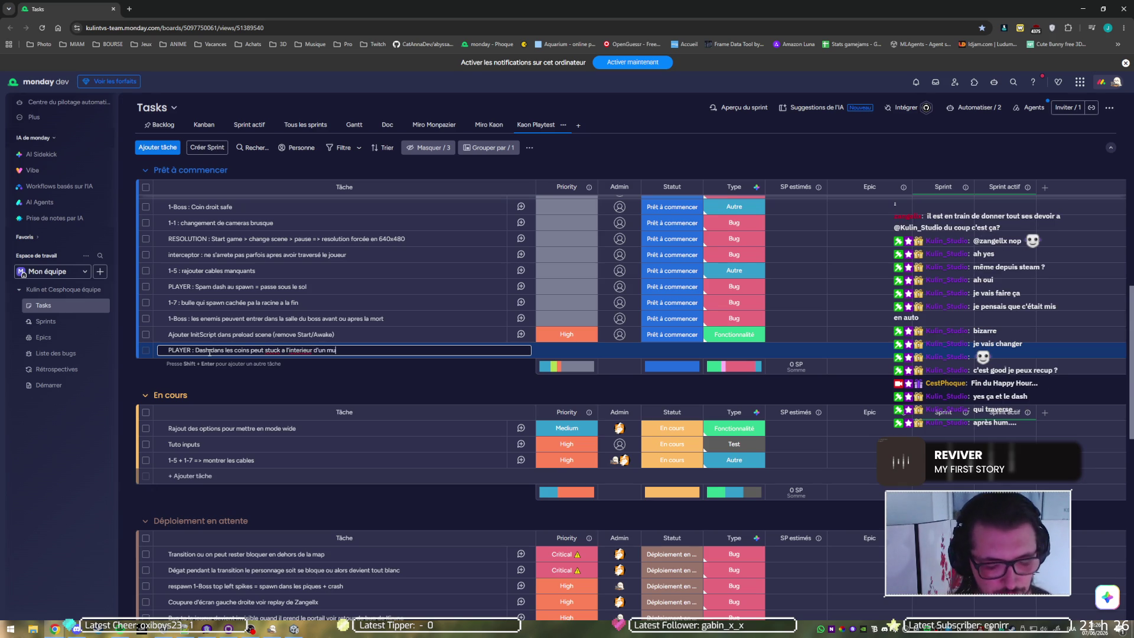
key(Return)
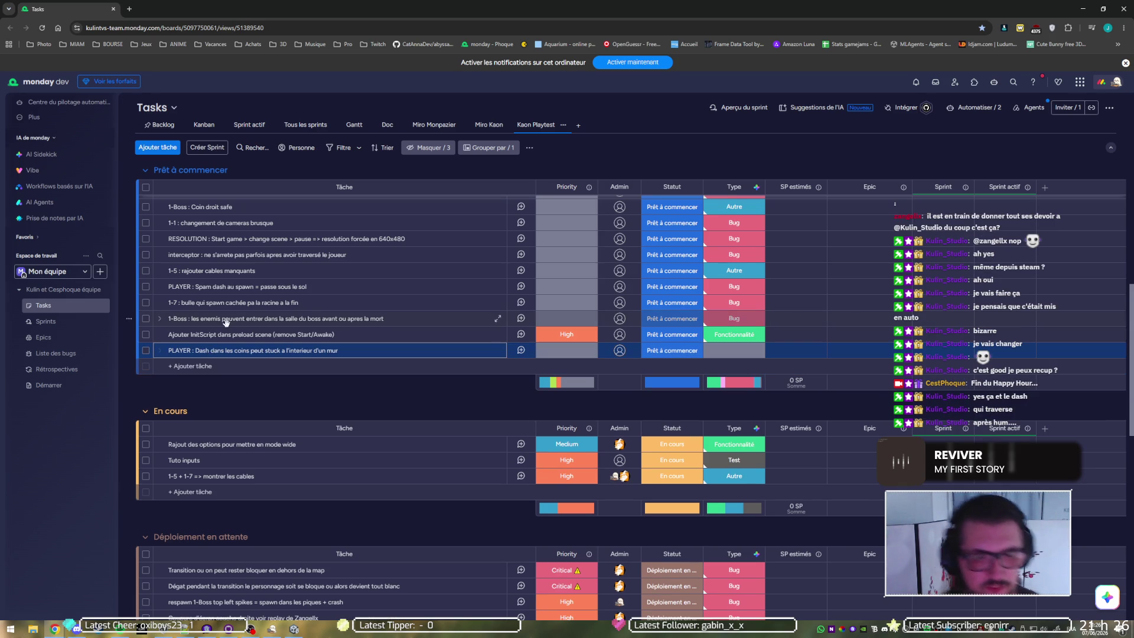
click(549, 350)
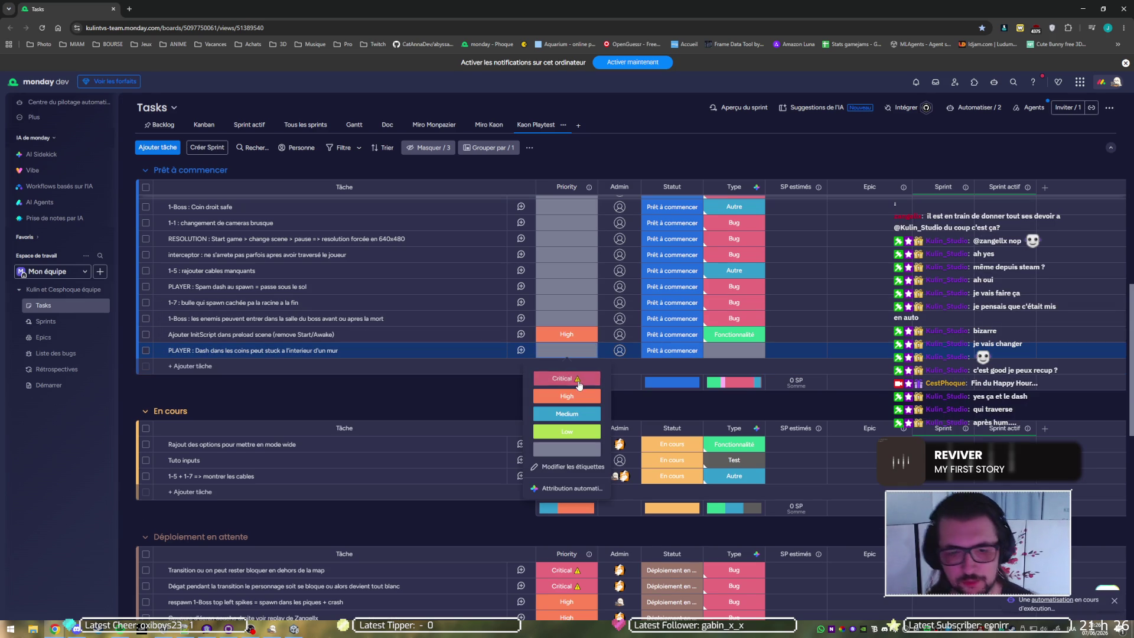
click(577, 381)
click(619, 351)
click(607, 409)
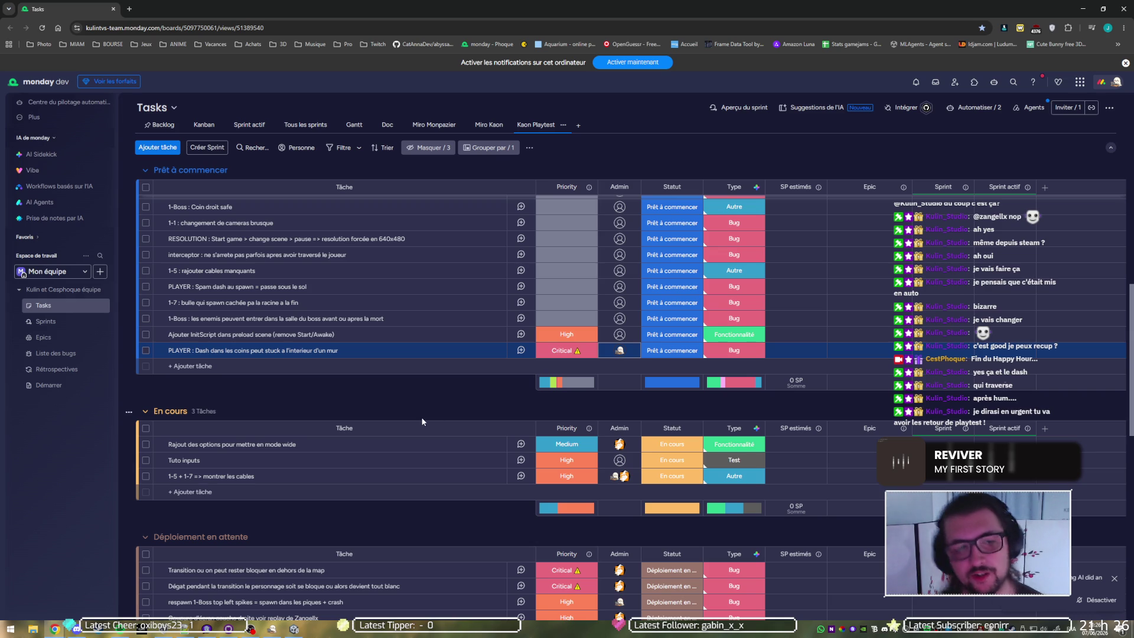
scroll(355, 367, up, 1)
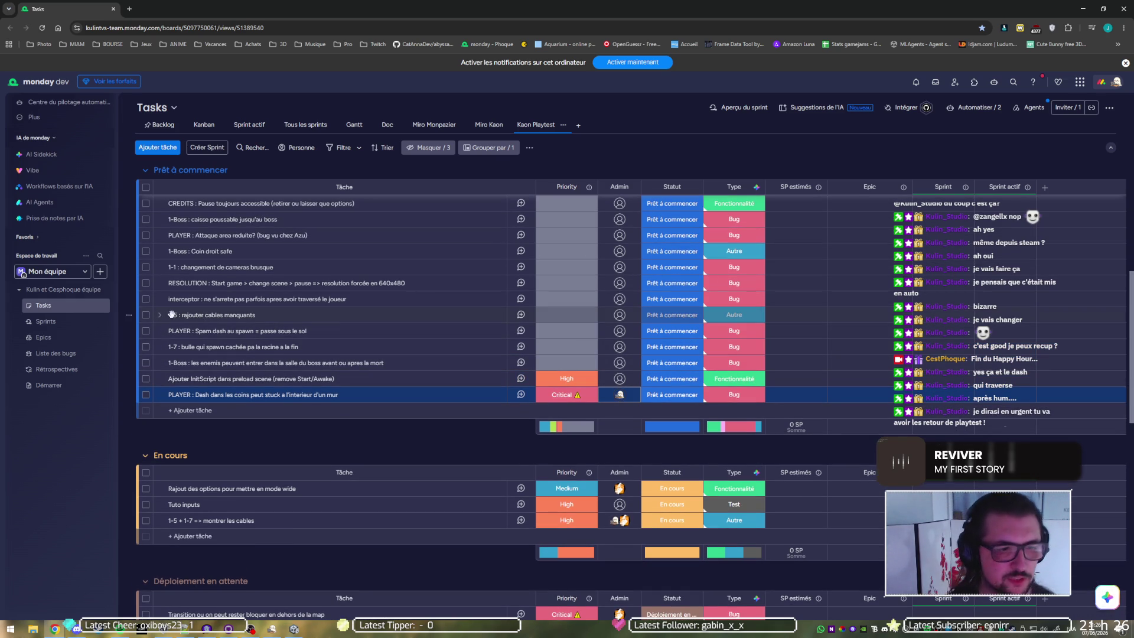
Step: Delete the '1-5 + 1-7 => montrer les cables' task from En cours, confirming the deletion
right_click(198, 317)
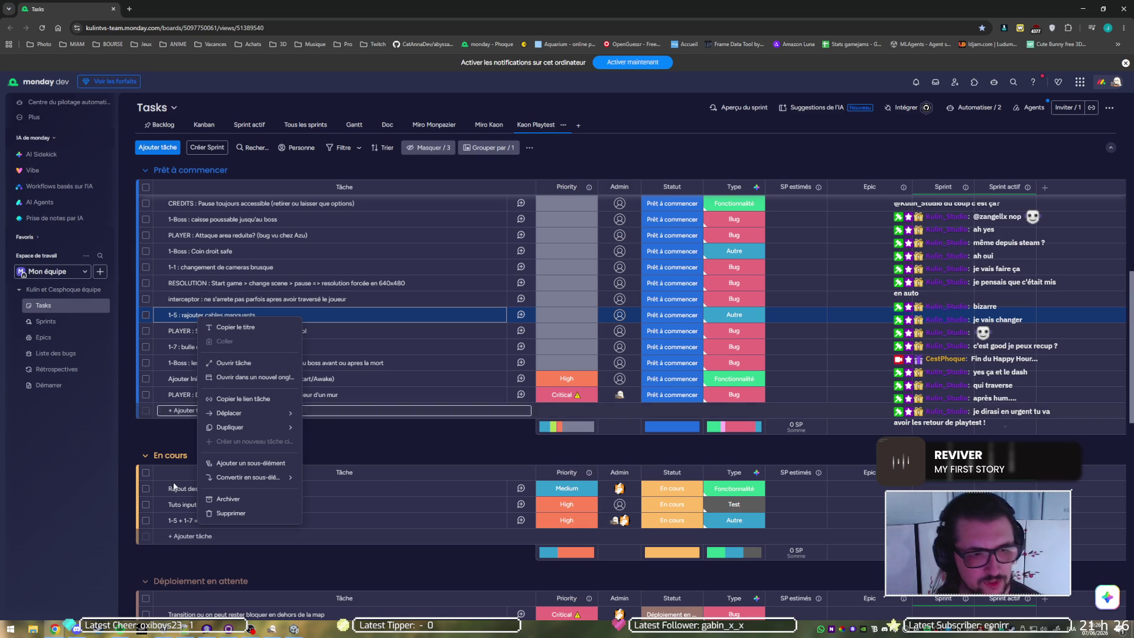
right_click(180, 523)
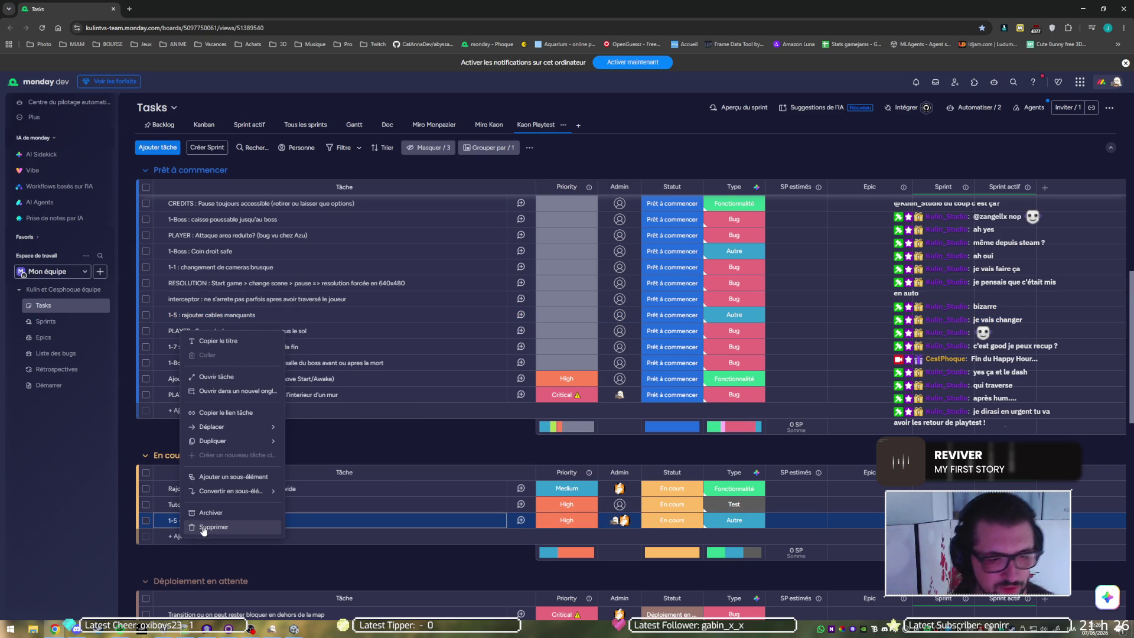
click(203, 528)
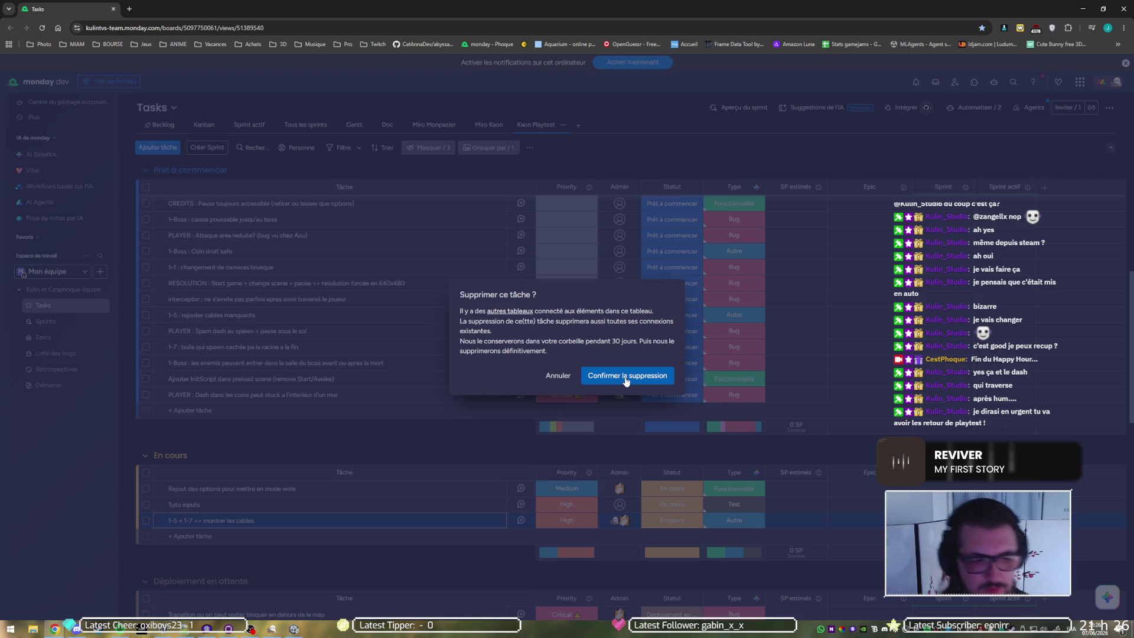
click(626, 380)
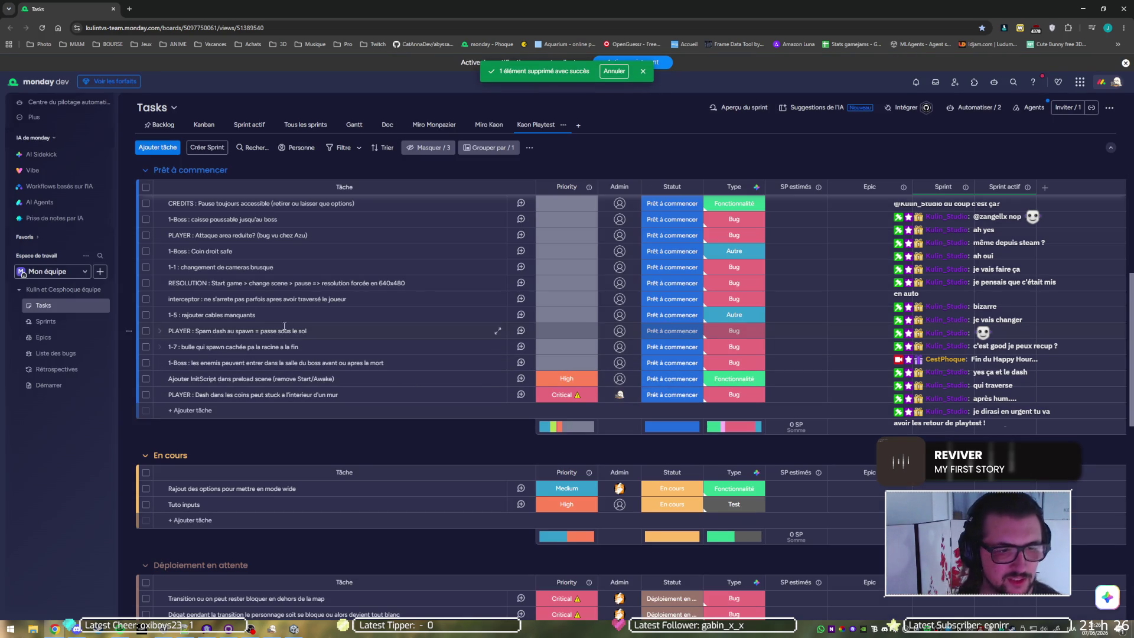
click(621, 316)
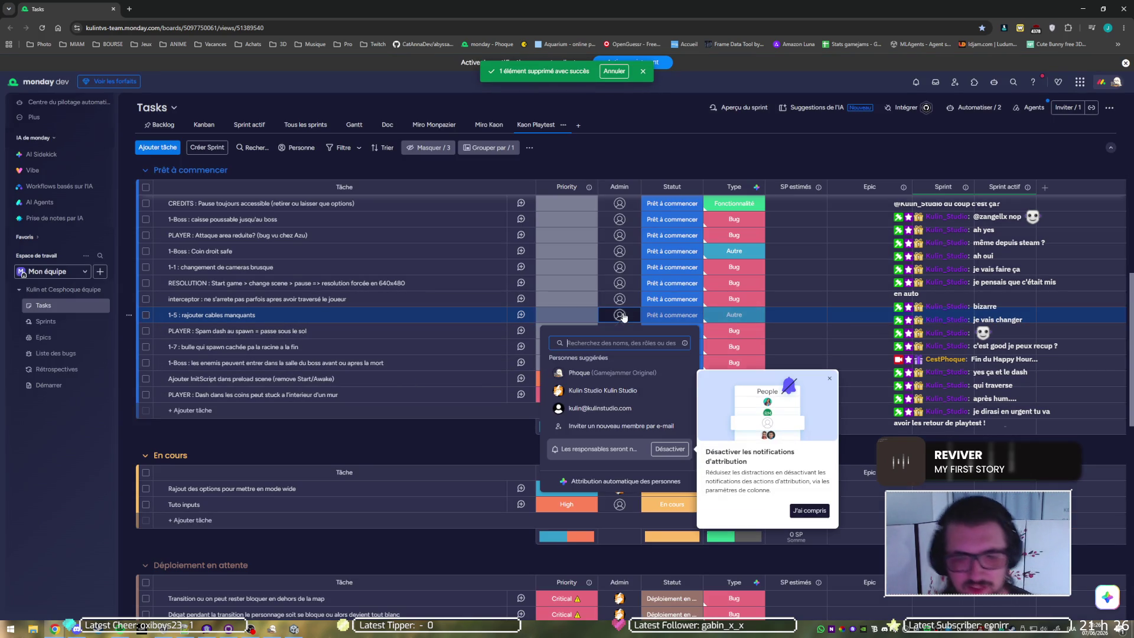
Step: Assign an admin to '1-5 : rajouter cables manquants' and append ' /layer order' to its title
click(609, 391)
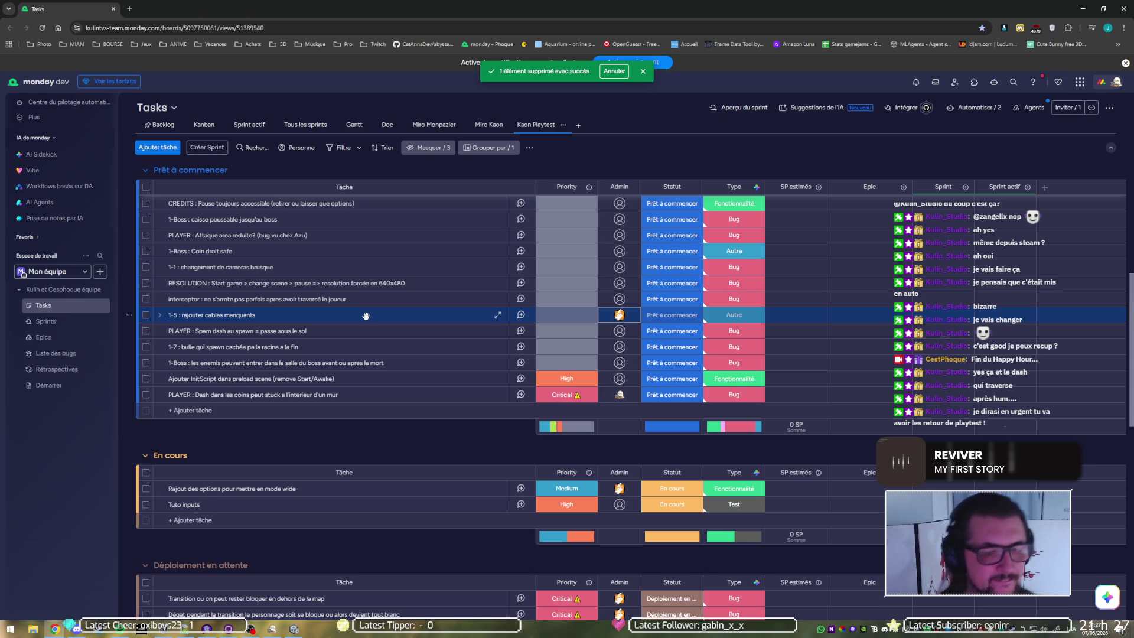
click(288, 315)
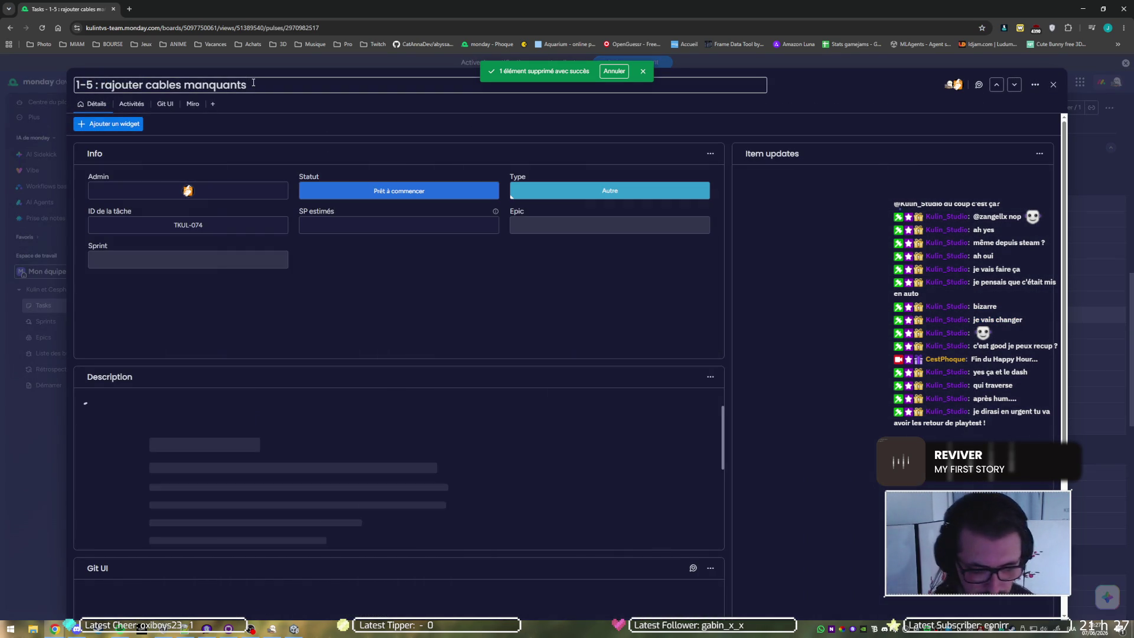
text(ta)
text(yer order)
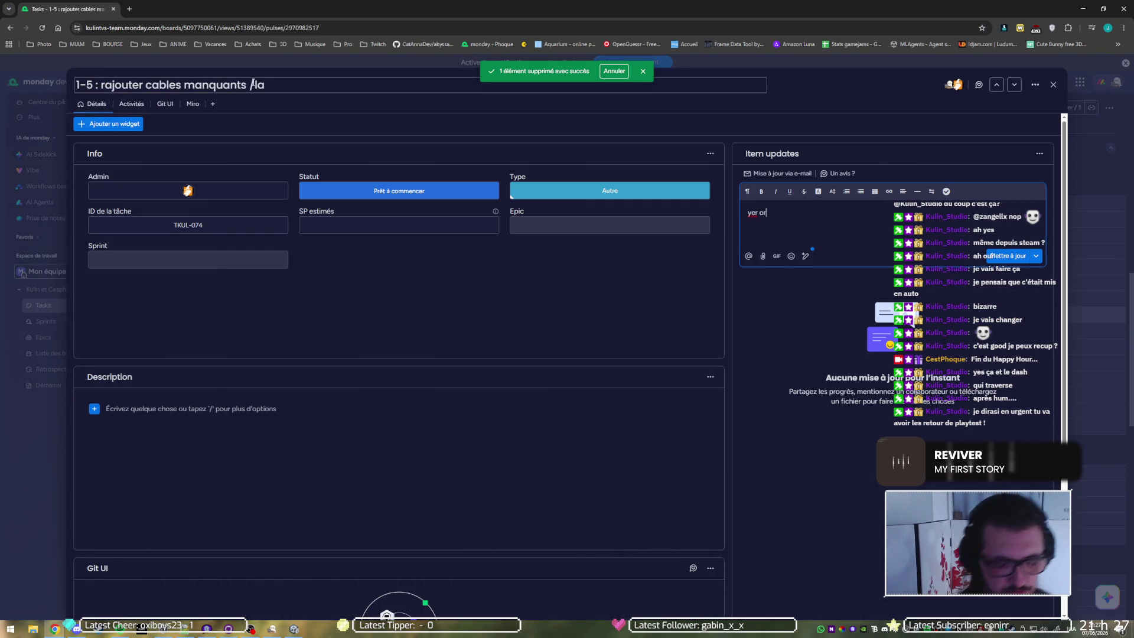
click(284, 78)
text(yer order)
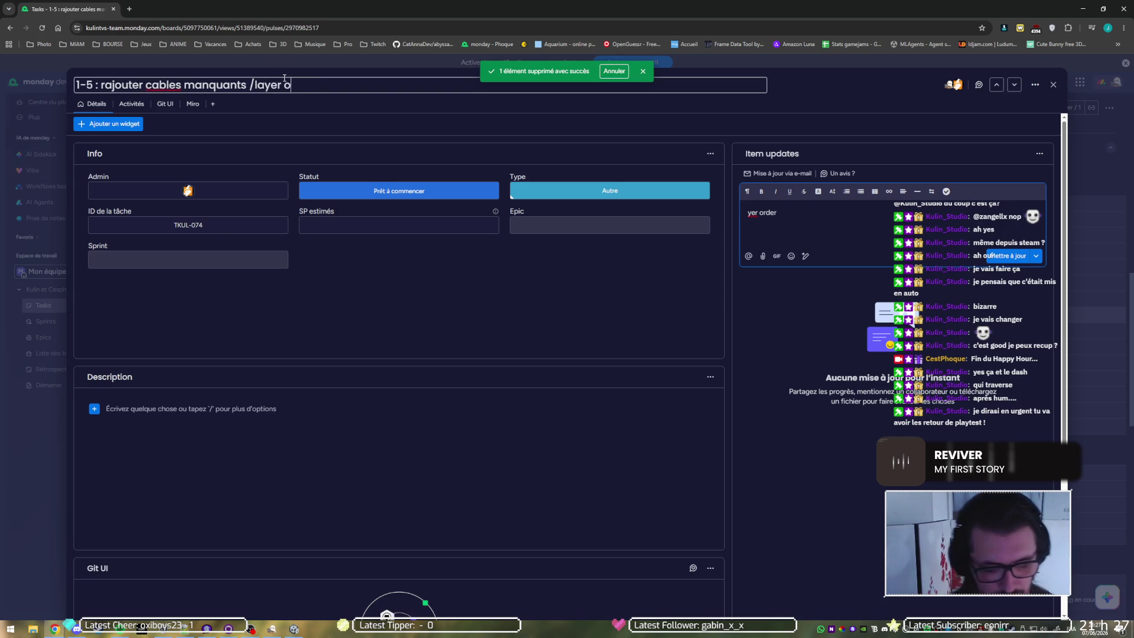
key(Return)
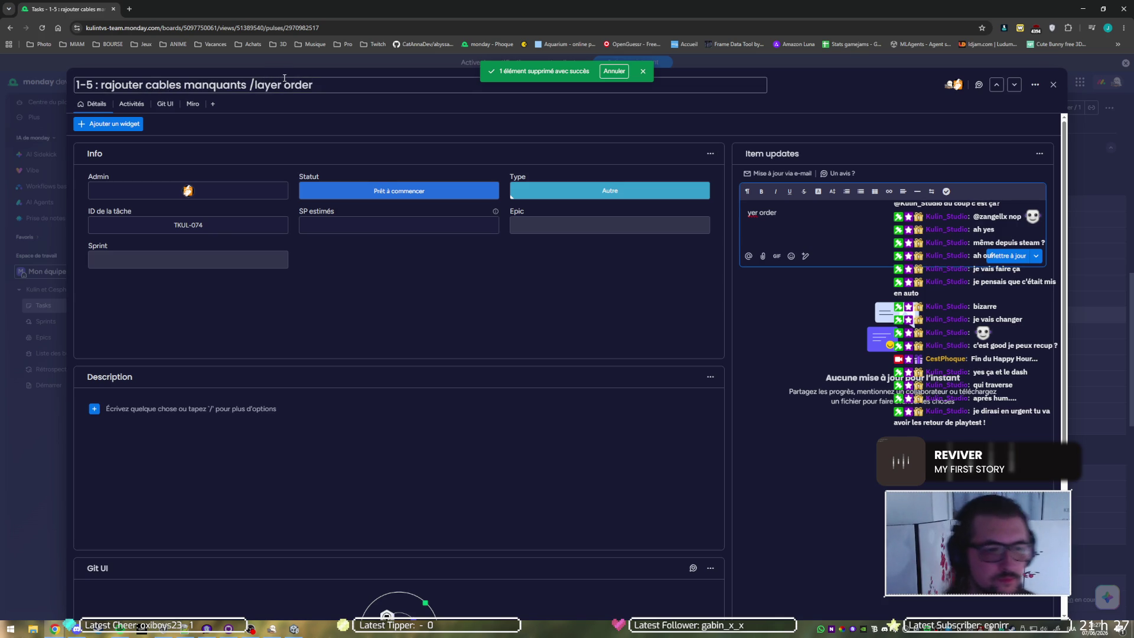
click(1054, 86)
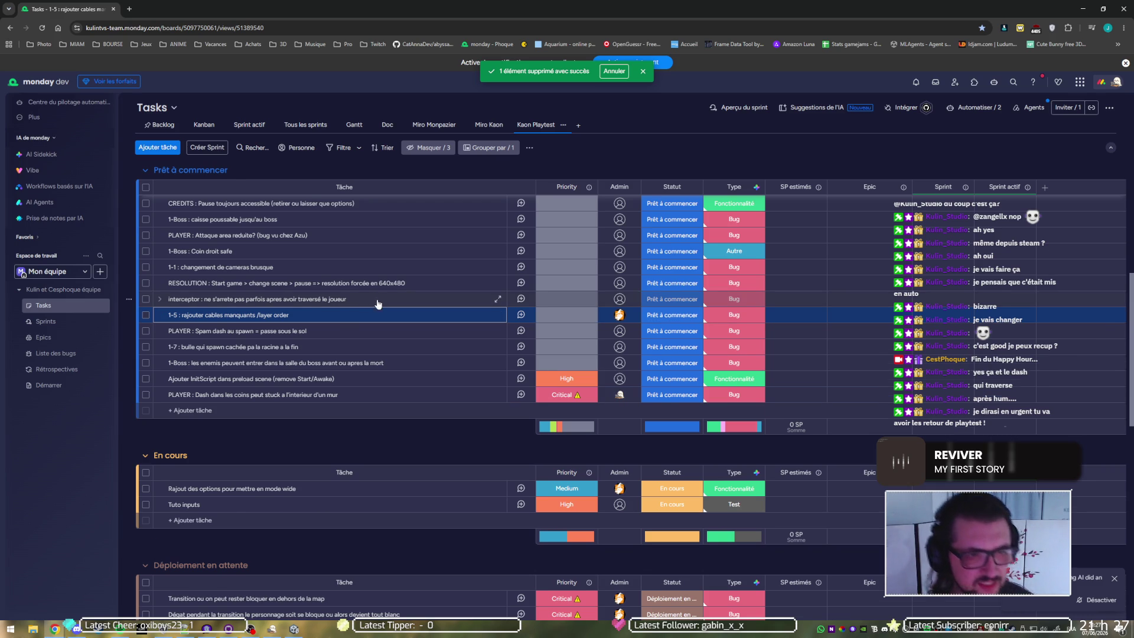
Step: Set the RESOLUTION task to Critical and '1-Boss : Coin droit safe' to High priority
scroll(374, 303, up, 2)
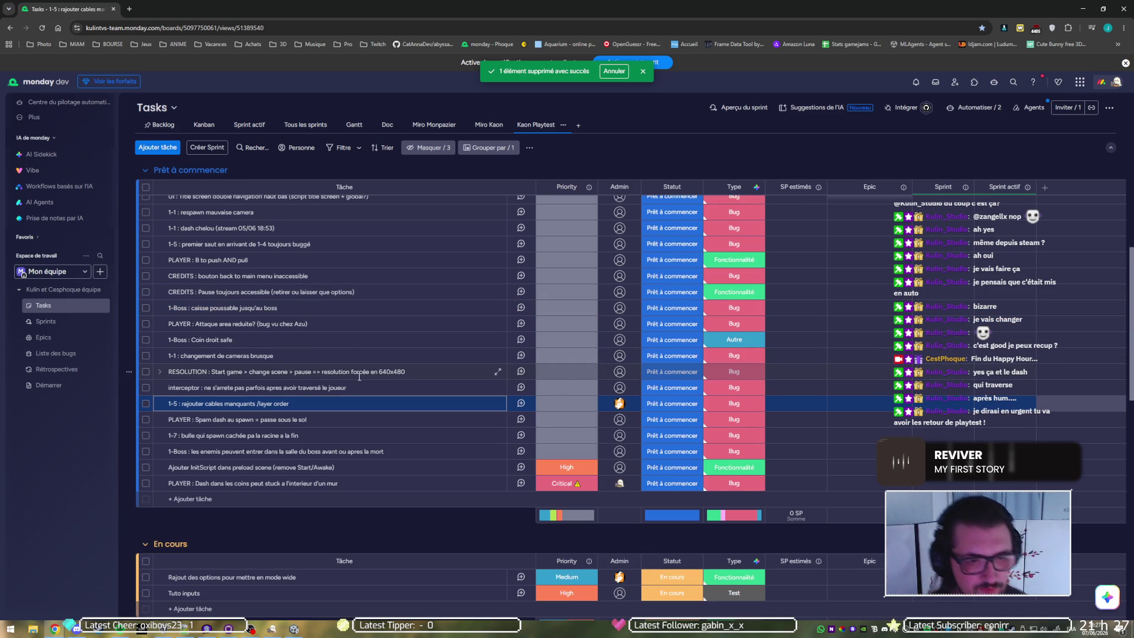
click(565, 373)
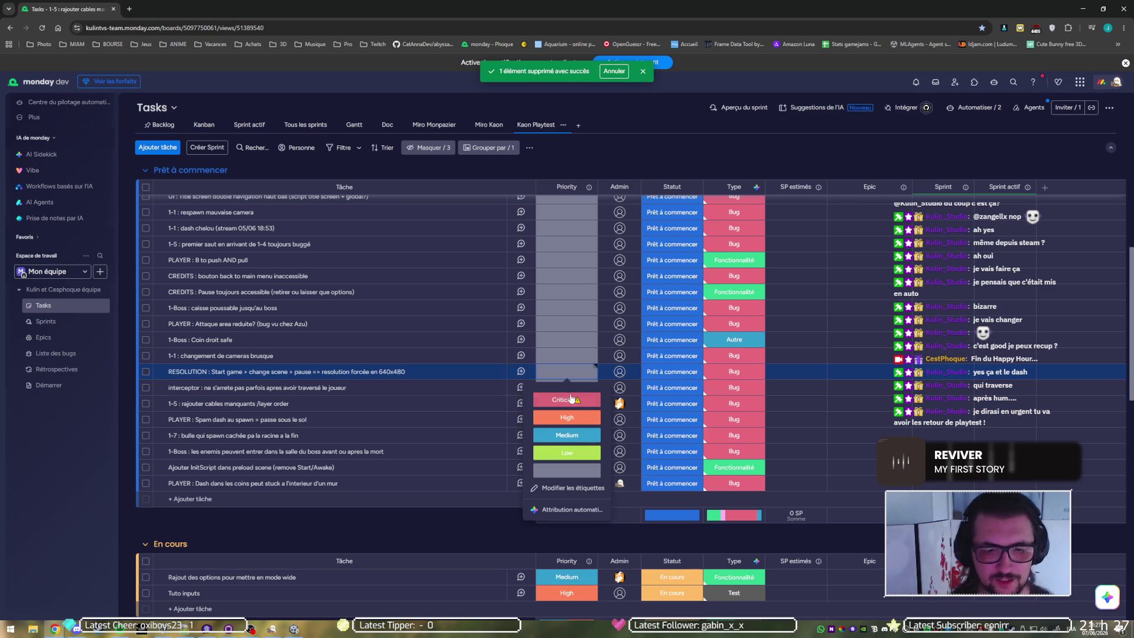
click(571, 404)
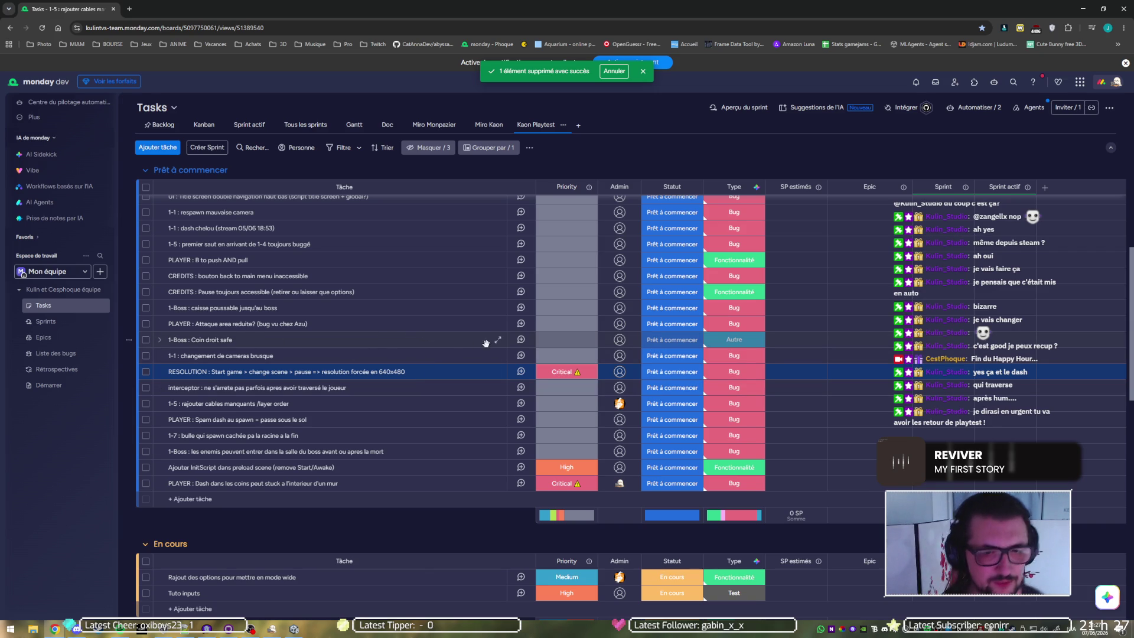
click(552, 348)
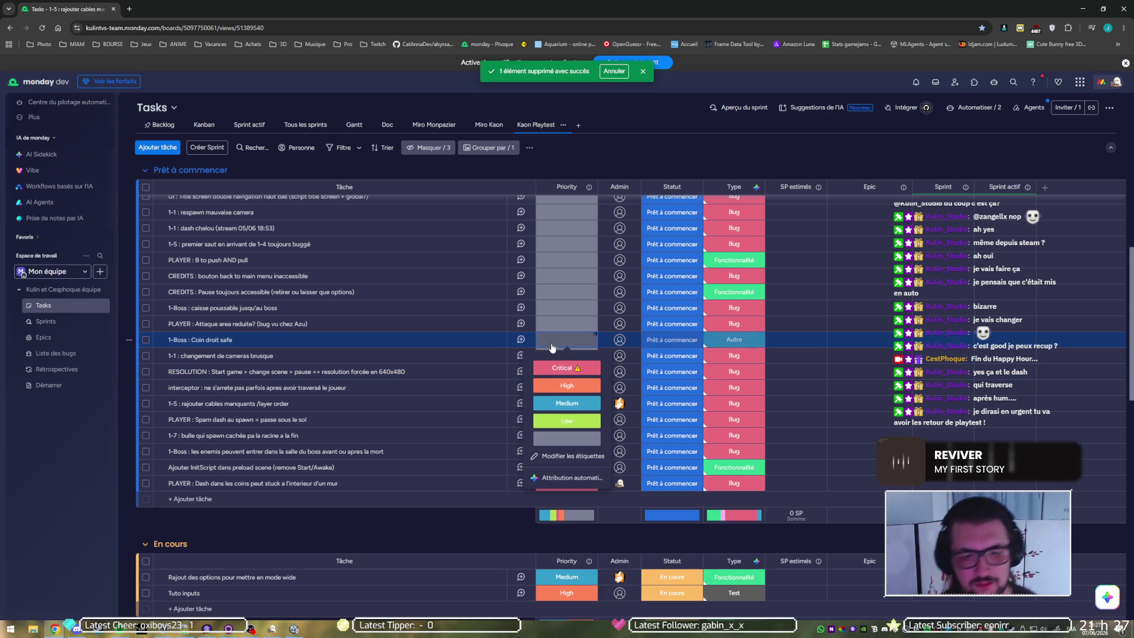
click(568, 386)
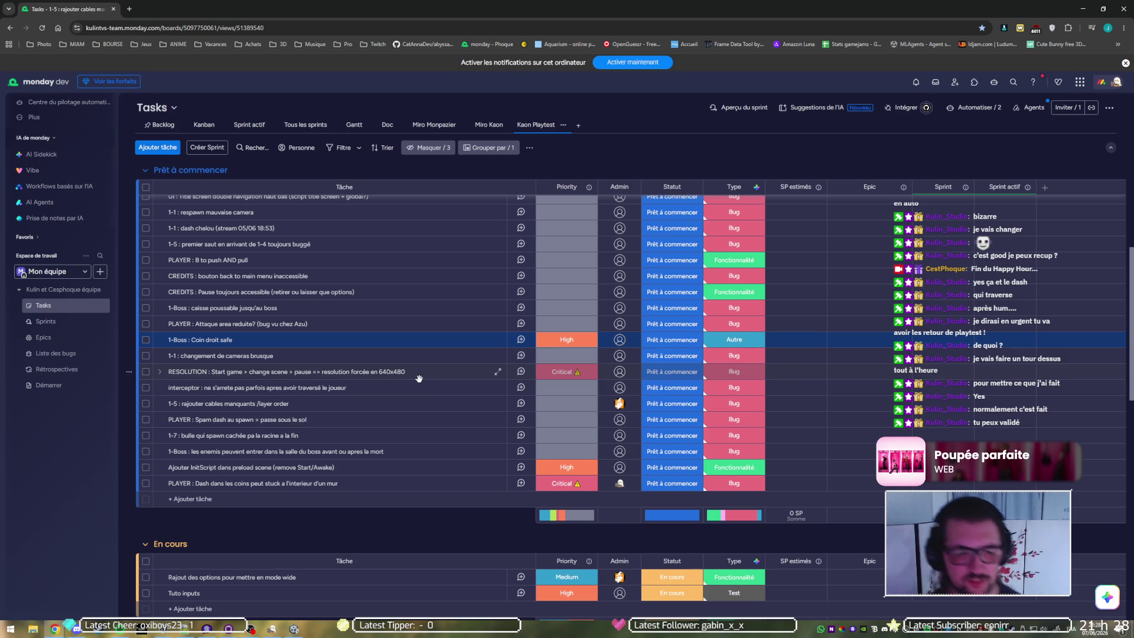
Step: Assign an admin to the RESOLUTION task
click(619, 371)
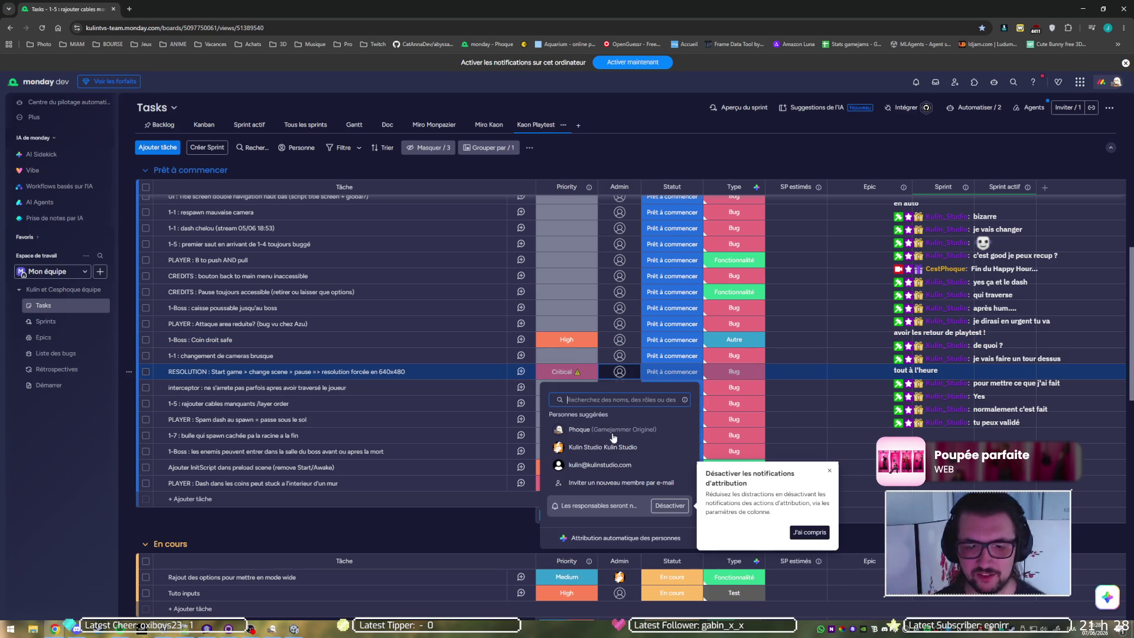
click(595, 447)
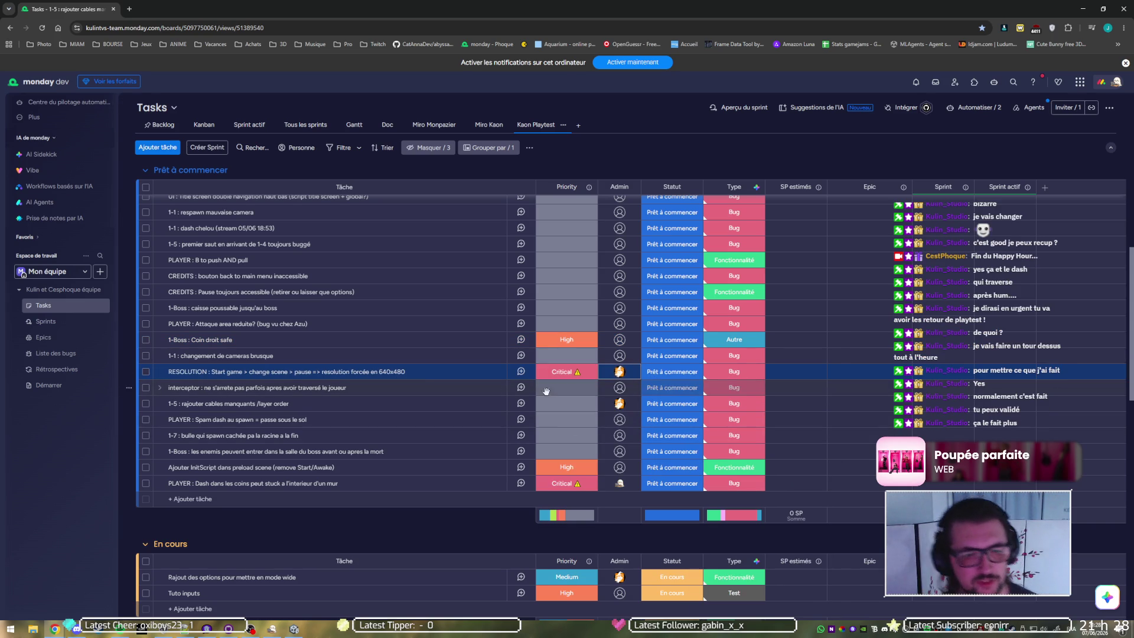
click(672, 375)
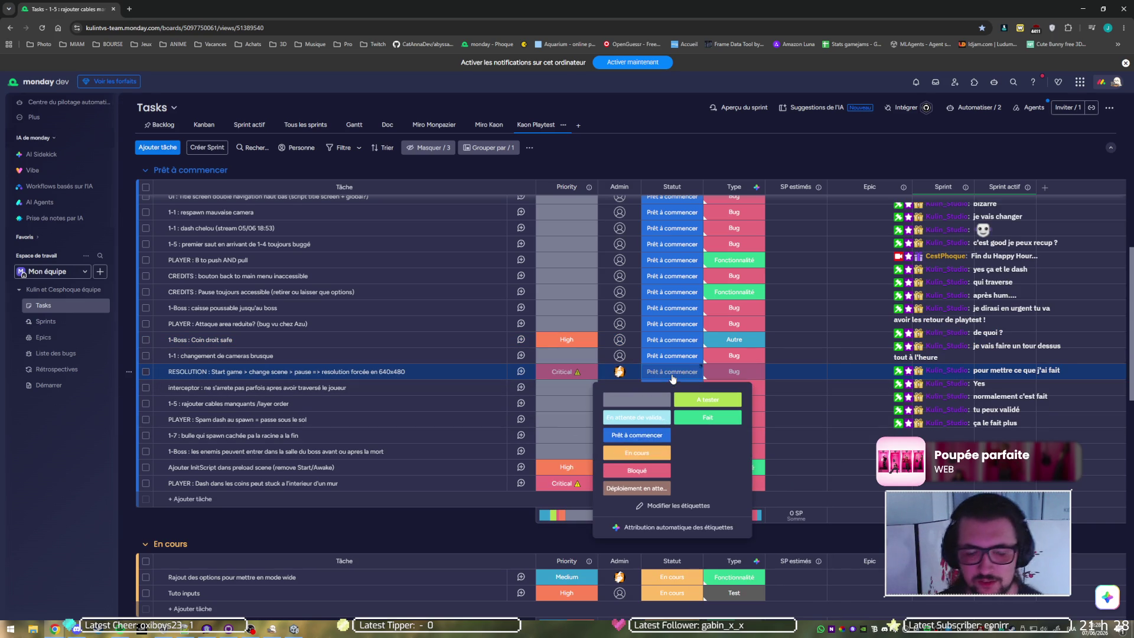
Step: Set the RESOLUTION 640x480 task's Statut to Déploiement en attente
click(623, 487)
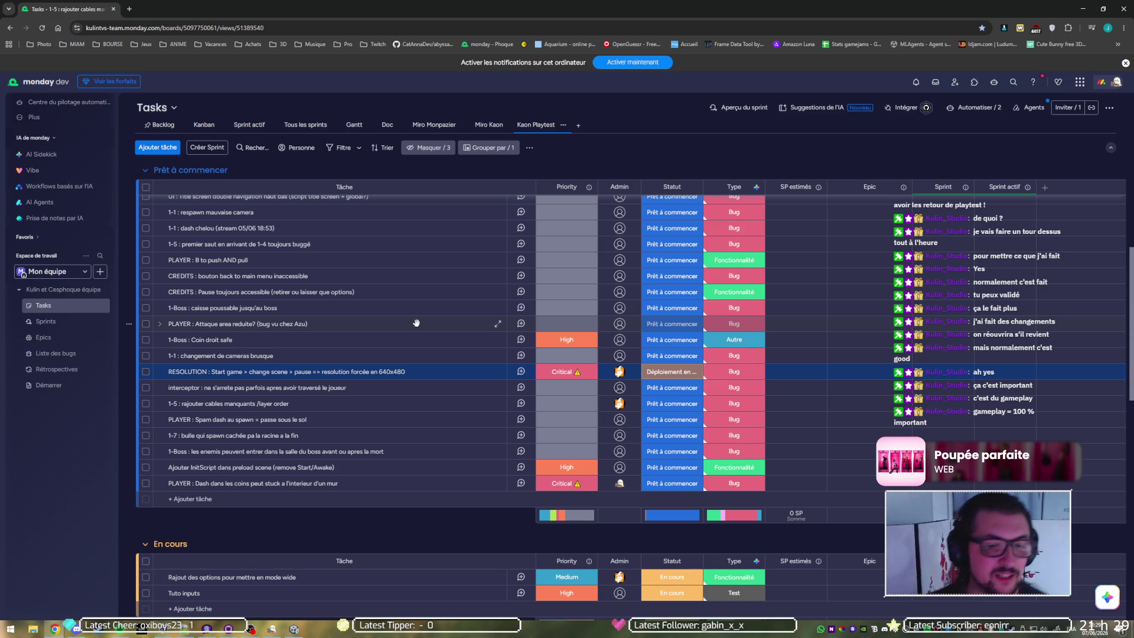
scroll(417, 322, up, 3)
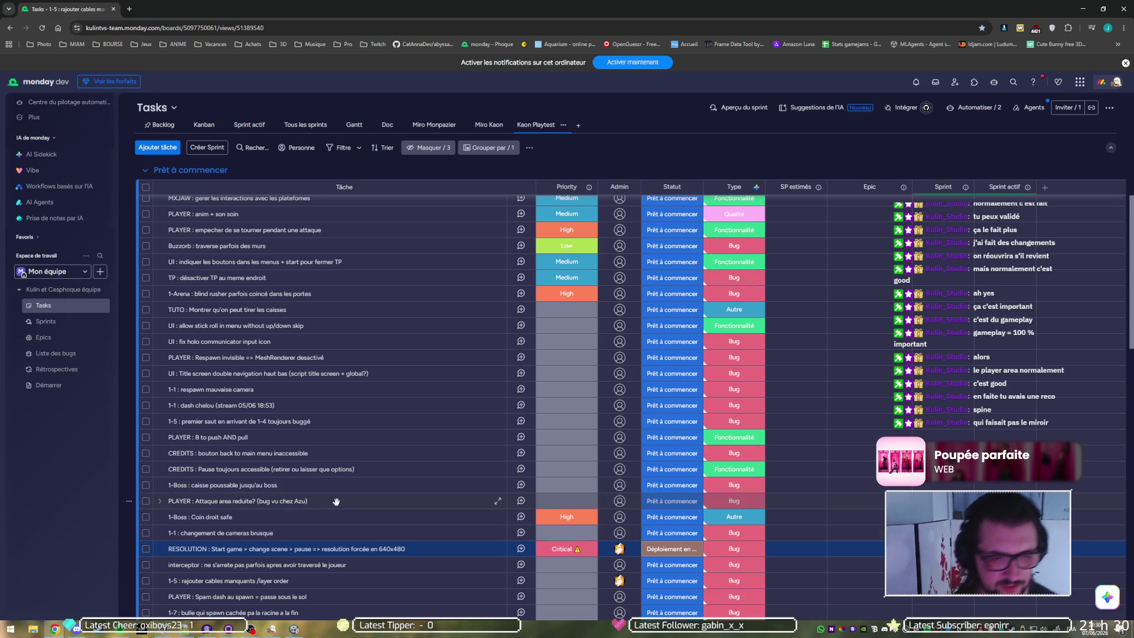
Step: Set the PLAYER : Attaque area reduite? task to A tester and pick the studio account as admin
click(548, 504)
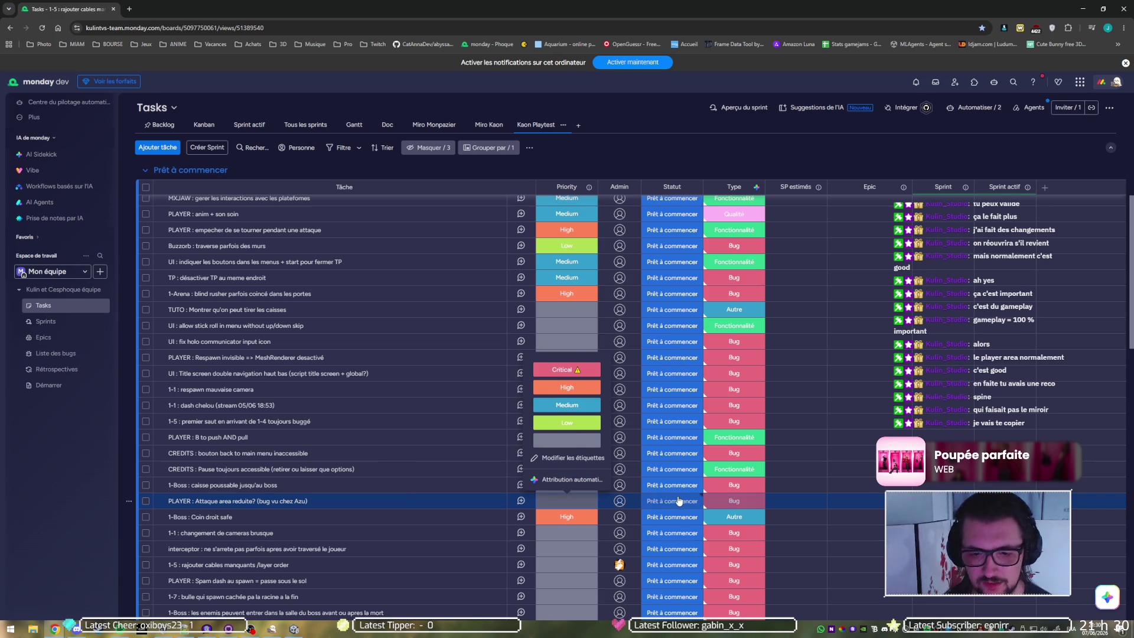
click(679, 501)
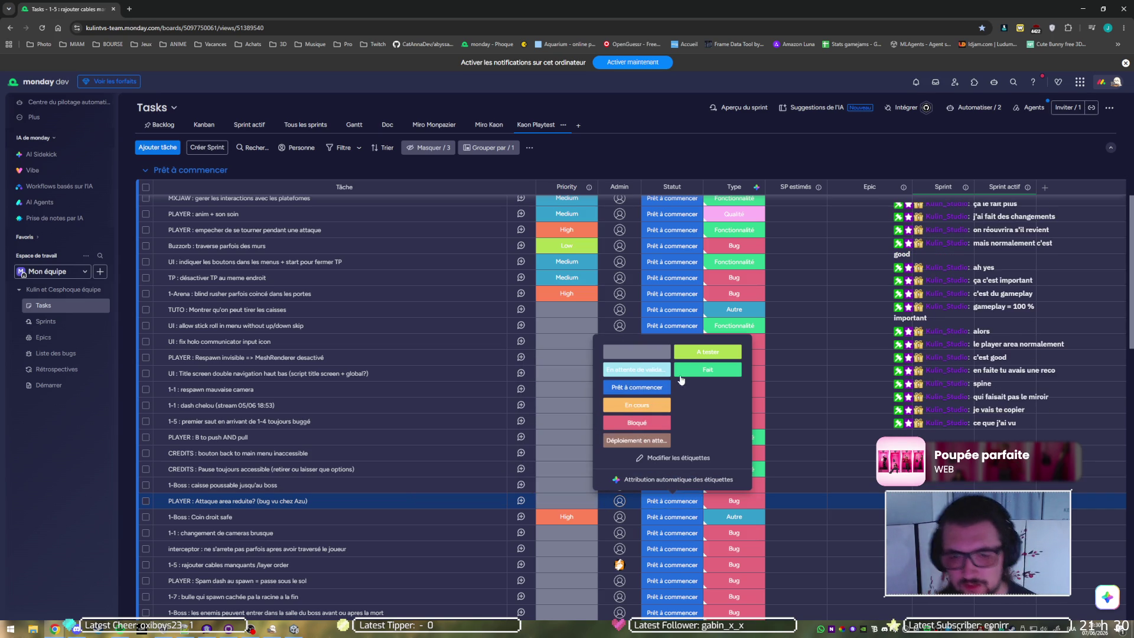
click(696, 354)
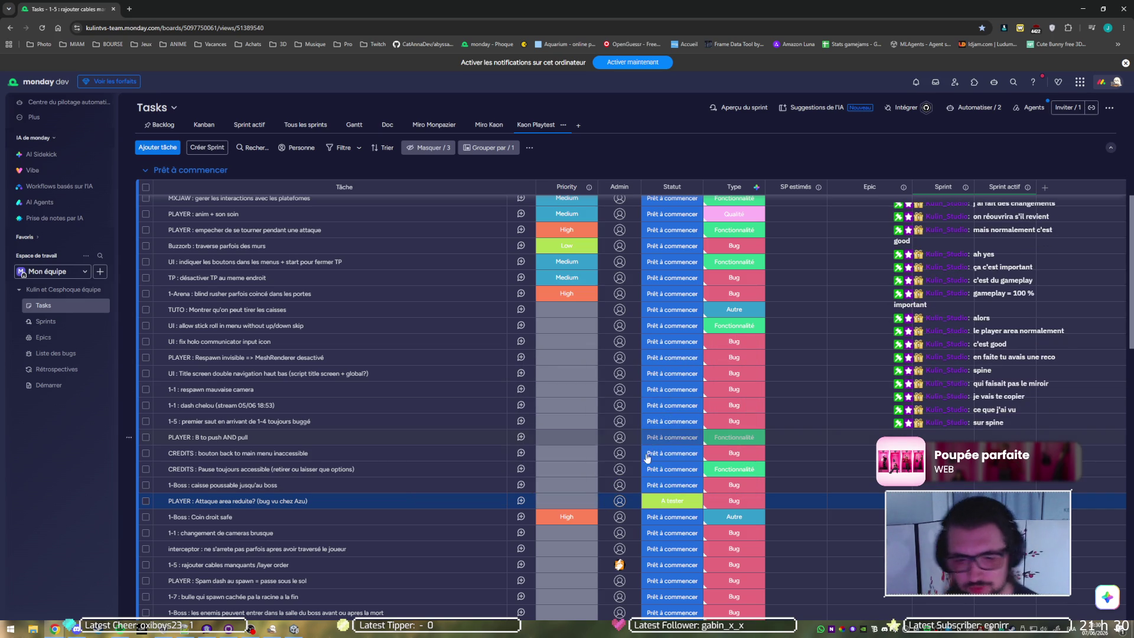
click(620, 501)
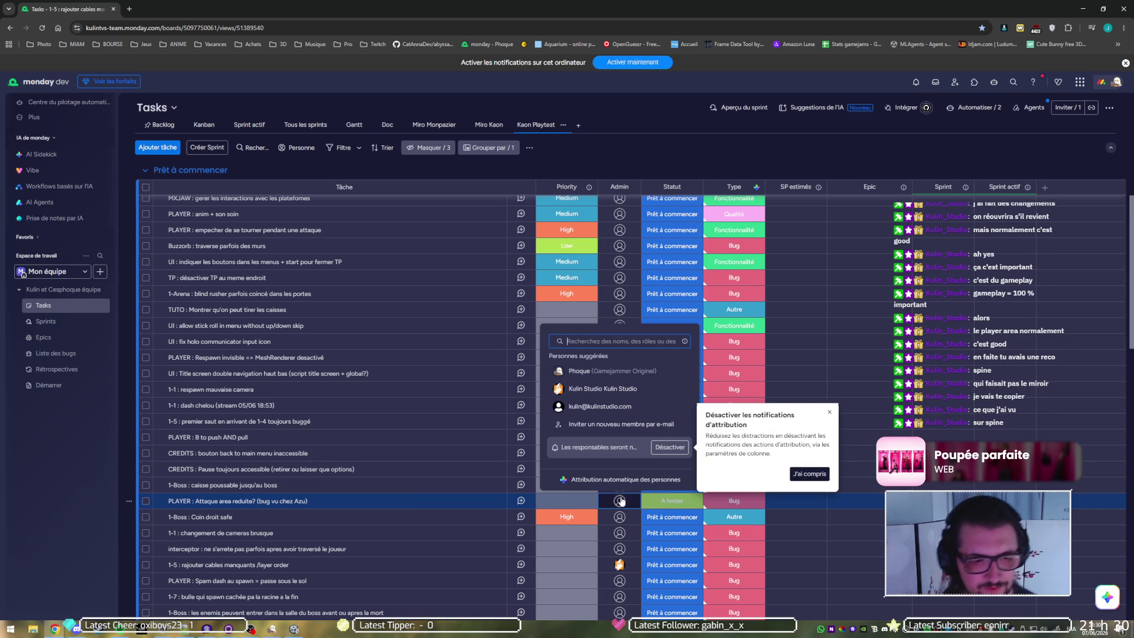
click(613, 395)
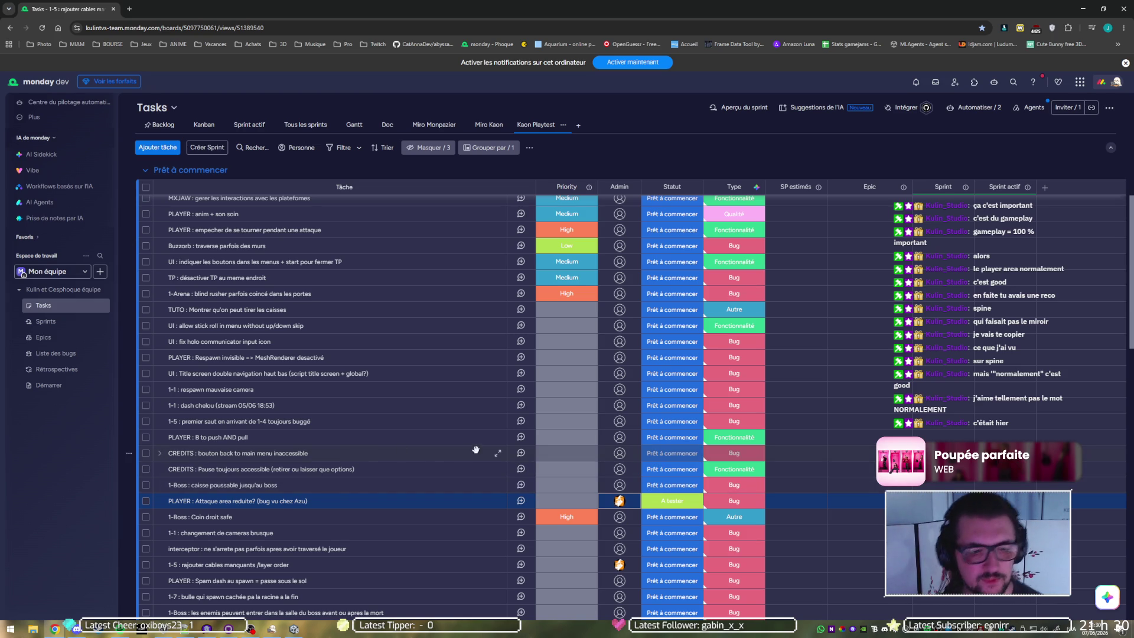
Step: Set the CREDITS back-to-main-menu bug to A tester and try dragging the B to push AND pull row
click(544, 455)
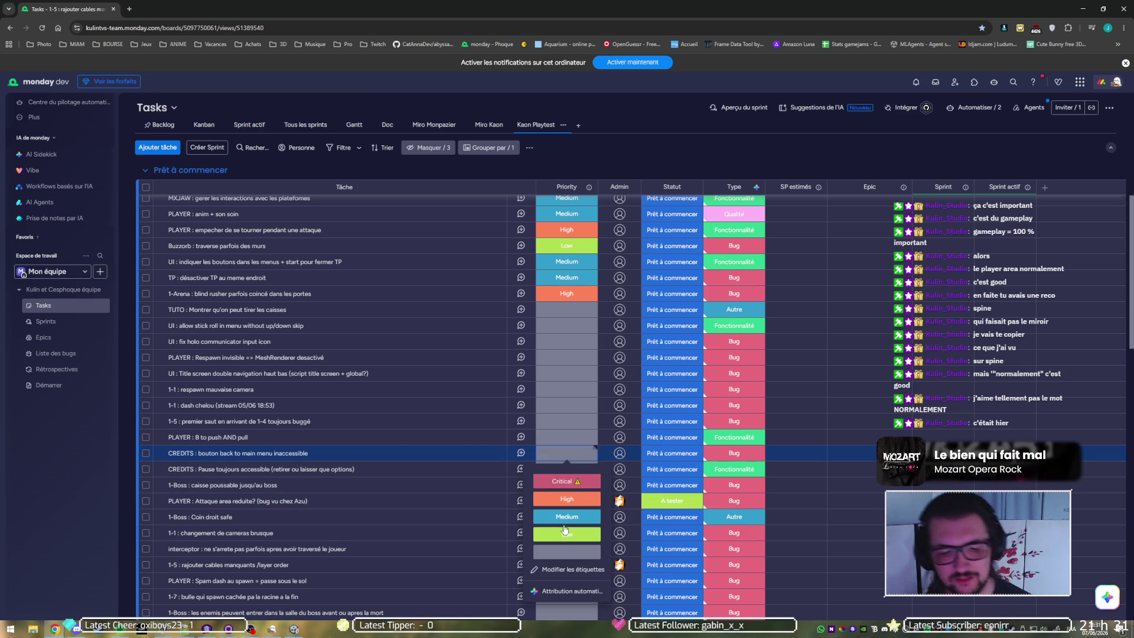
click(691, 454)
click(696, 305)
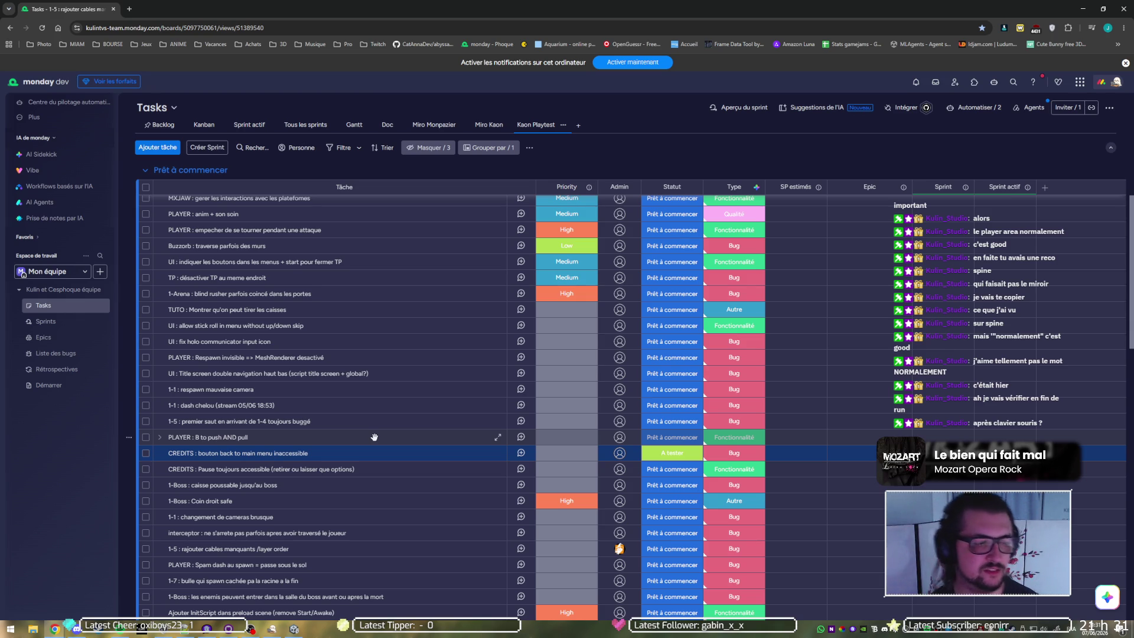
drag(375, 437, 346, 407)
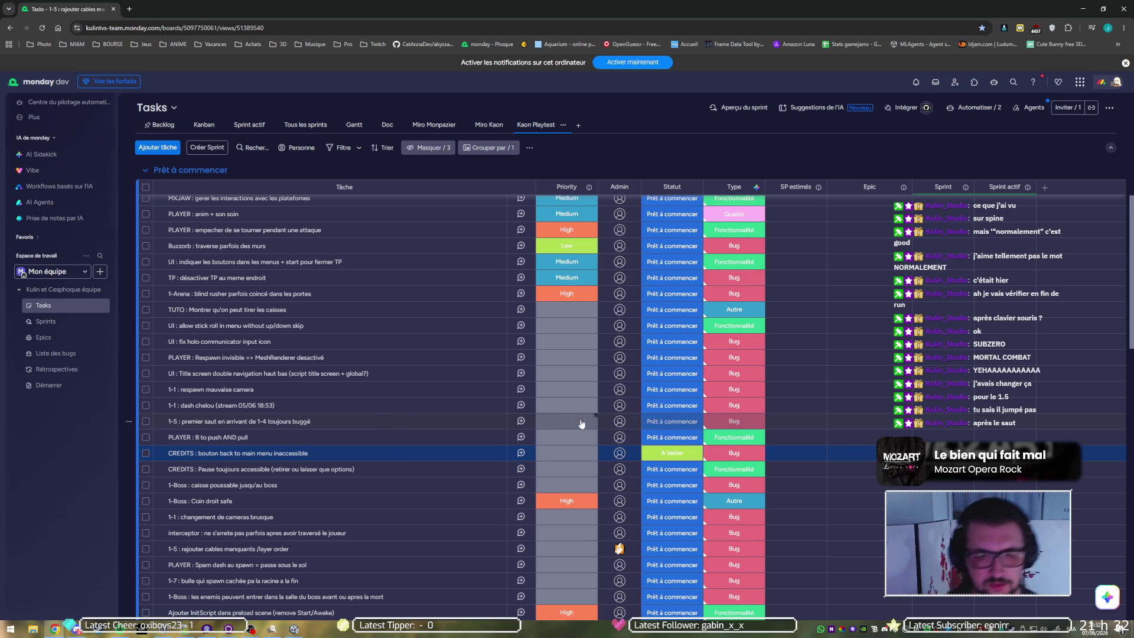
Step: Set the 1-5 premier saut bug to Déploiement en attente with the studio admin, then switch to Unity
click(662, 423)
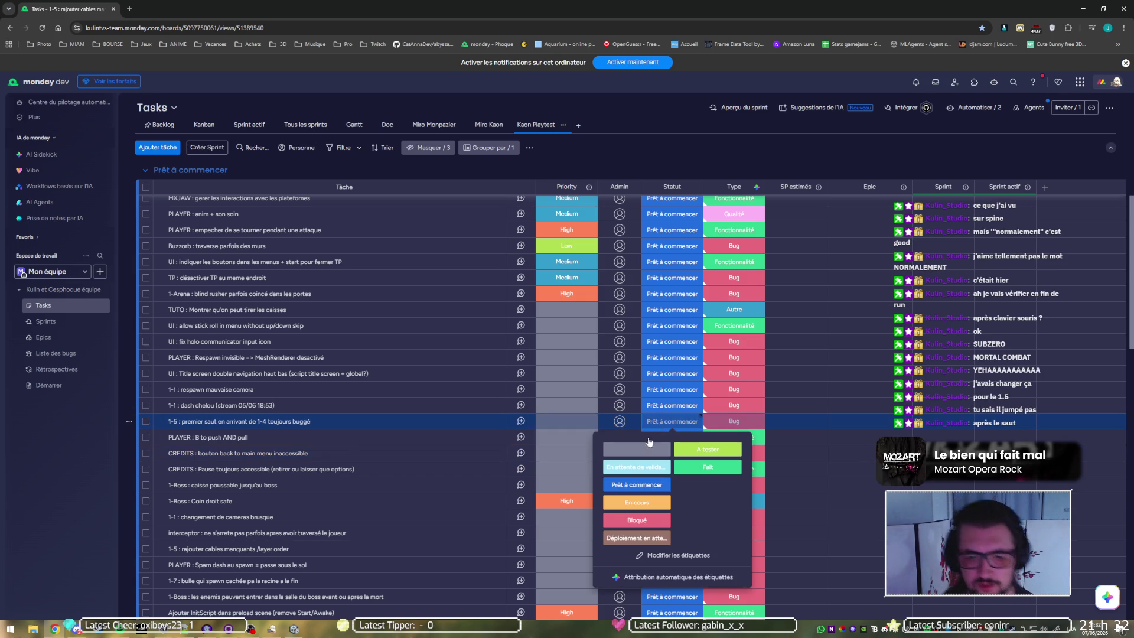
click(639, 538)
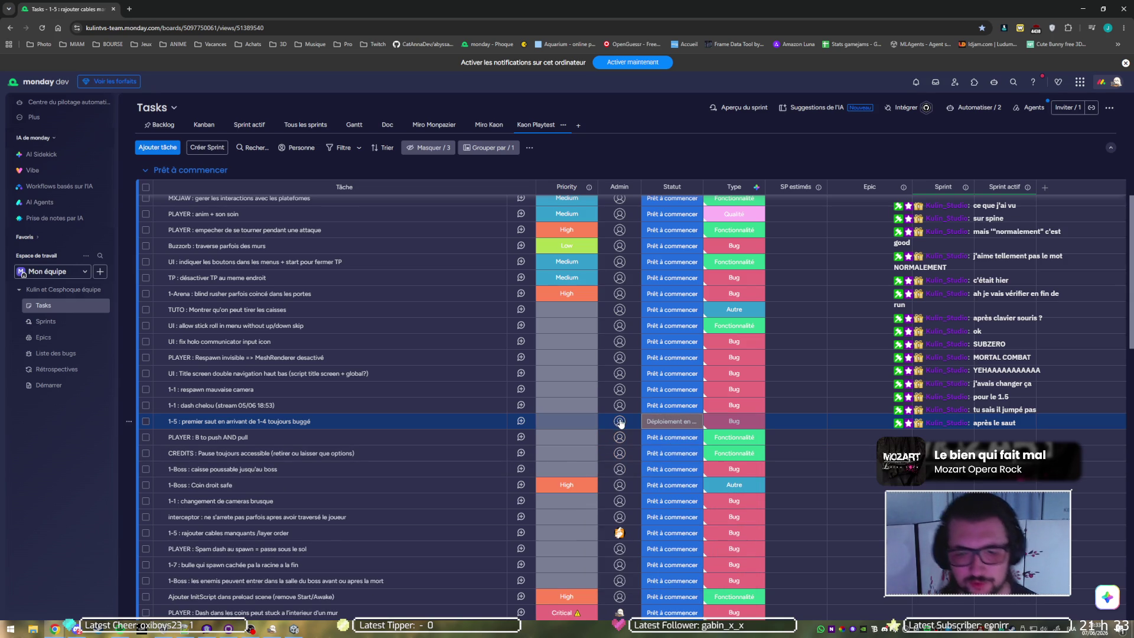
click(620, 423)
click(603, 497)
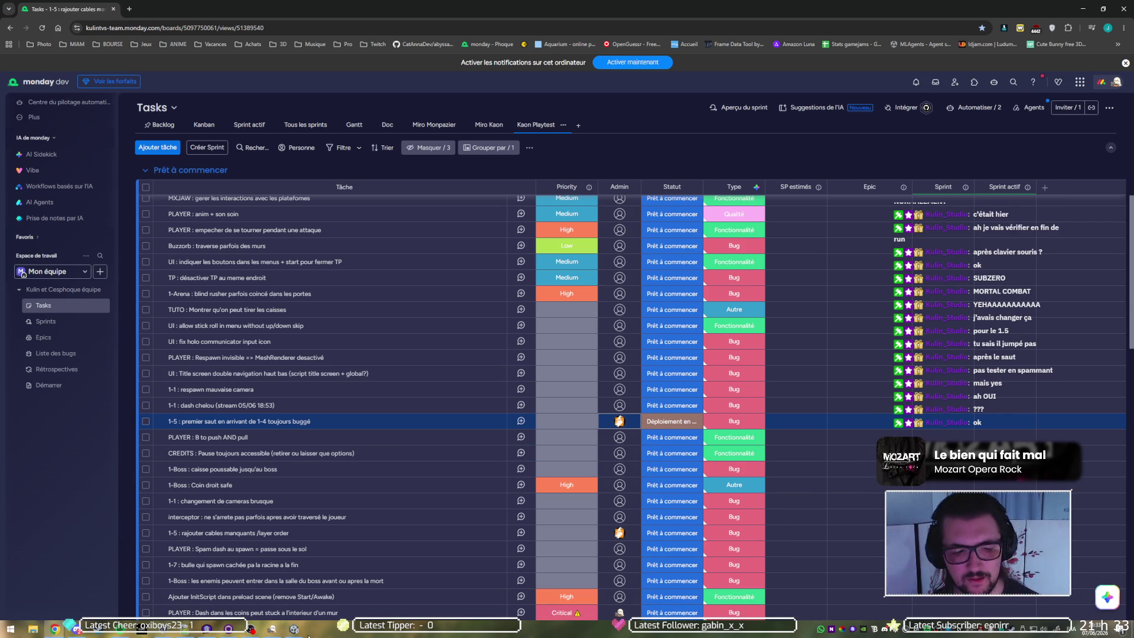
click(294, 630)
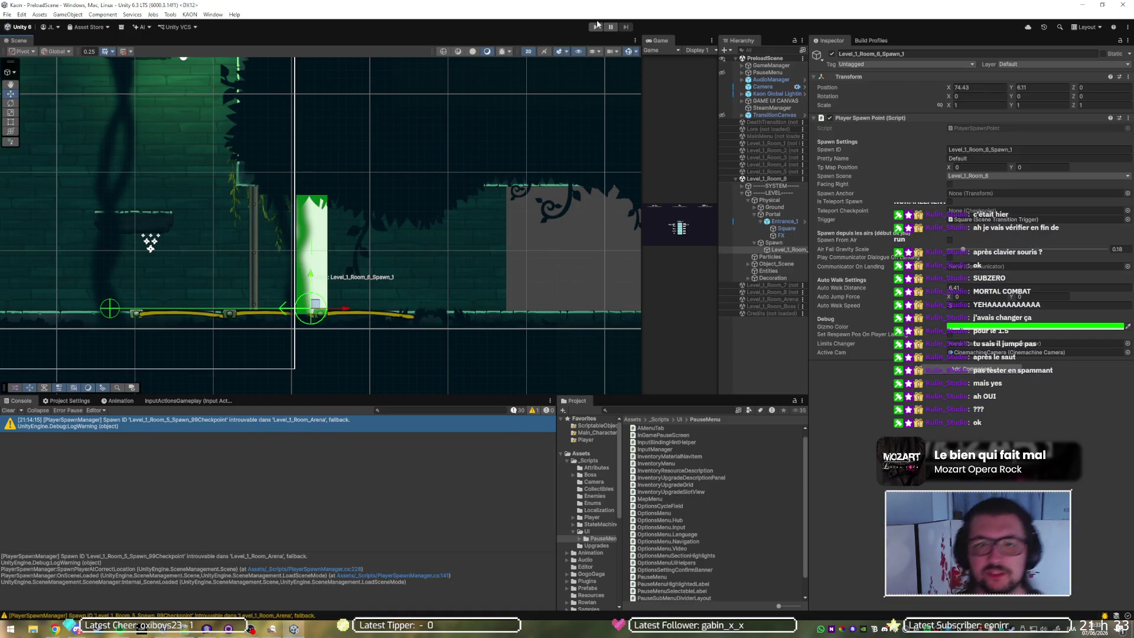
Step: Play-test the game in a maximized Game view and open the pause menu's Options > Inputs keyboard settings
click(596, 27)
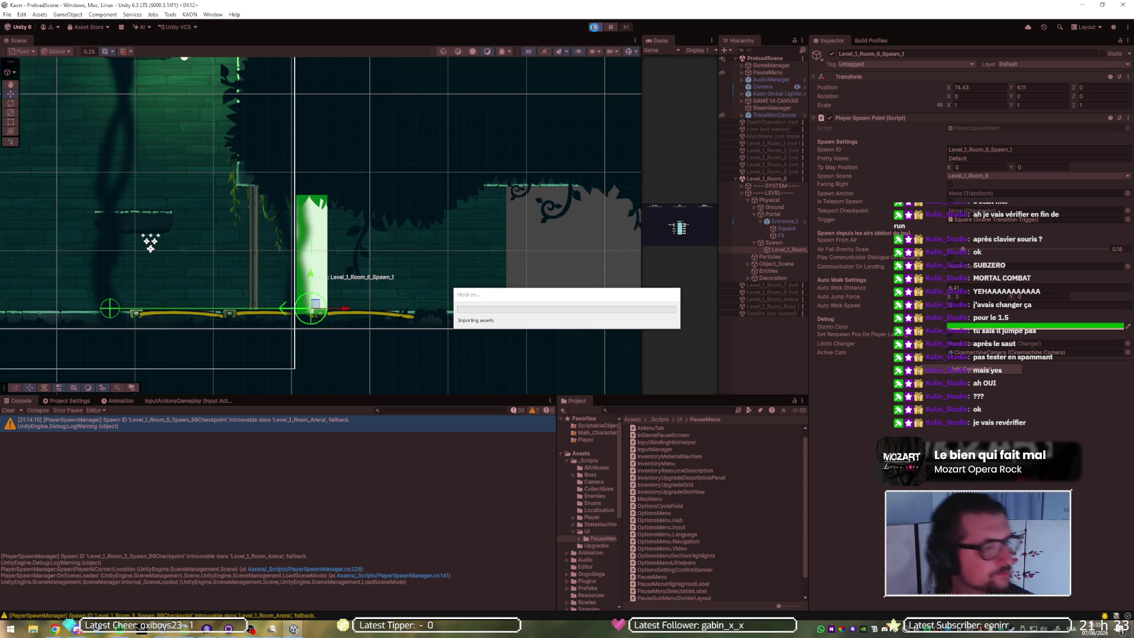
click(595, 28)
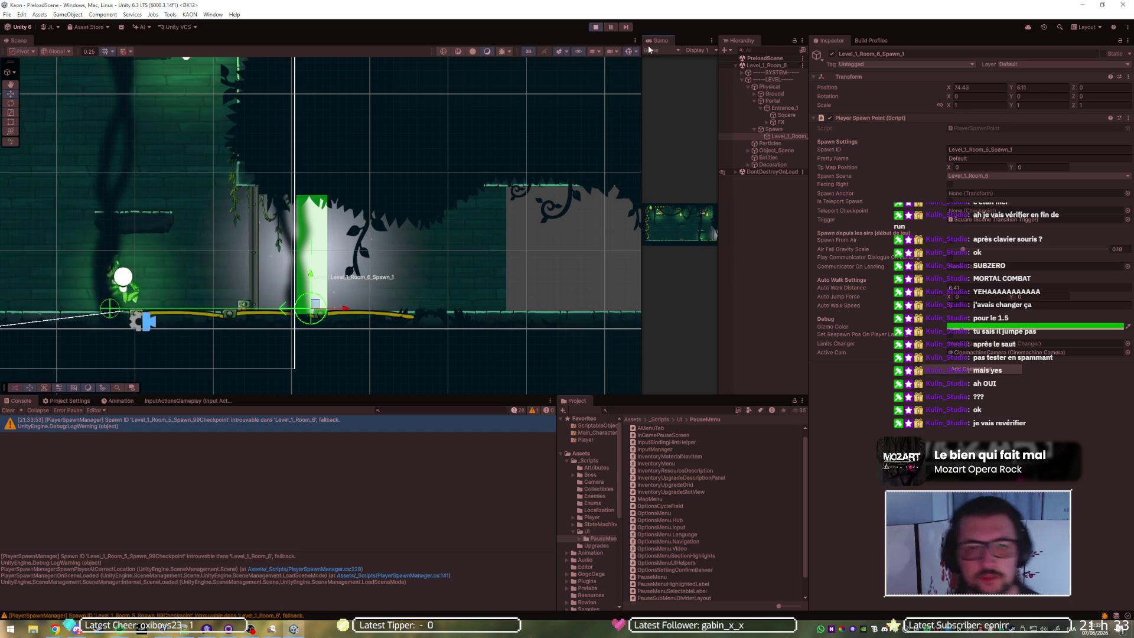
key(Escape)
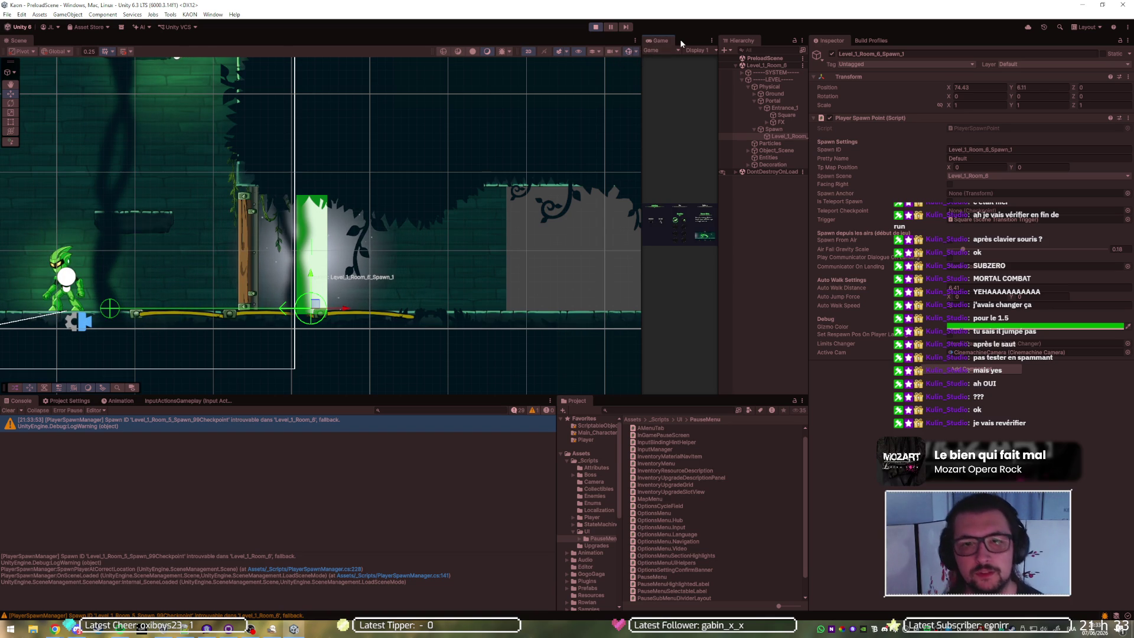
double_click(680, 39)
key(q)
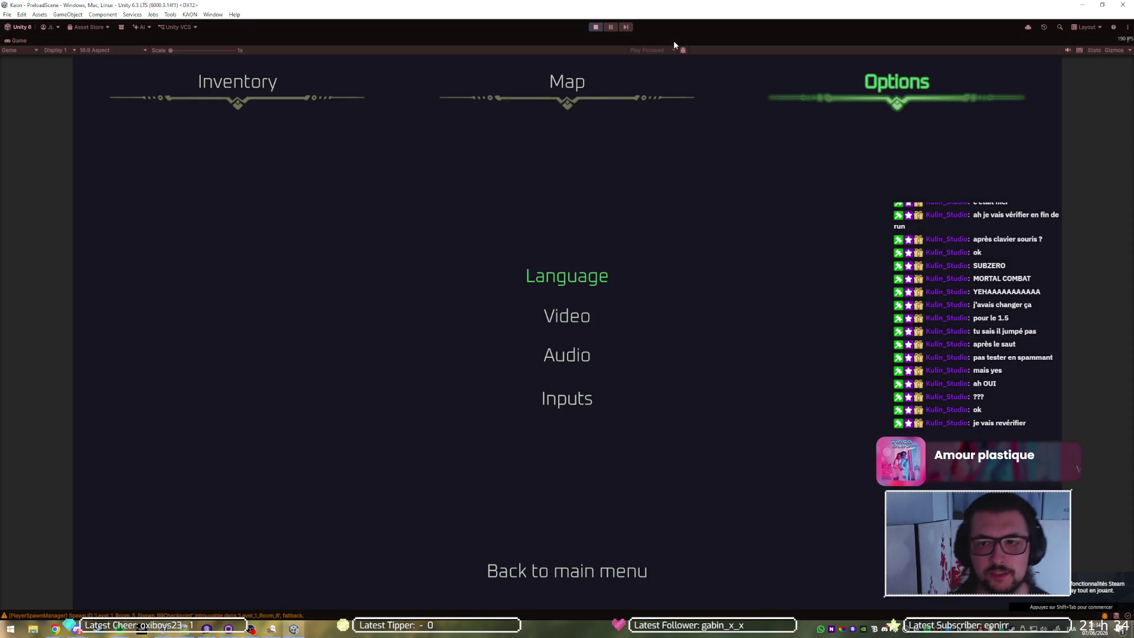
key(Down)
key(Down)
Step: Step through the Move, Jump, Attack and Dash key bindings, stop the game, and return to Chrome
key(Down)
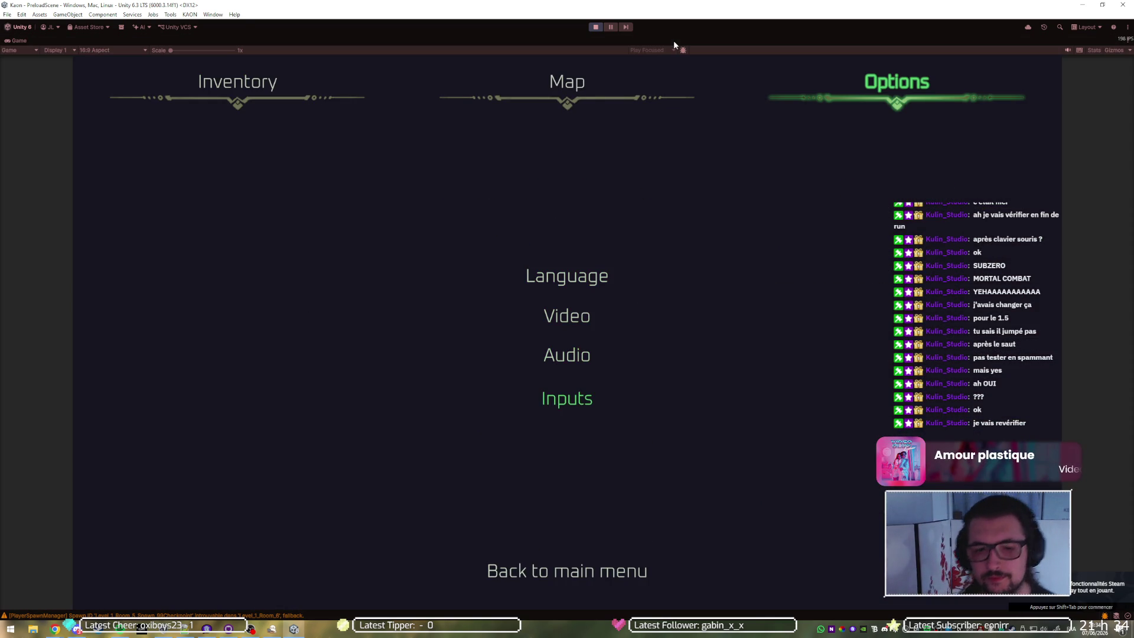
key(Return)
key(Down)
key(Down)
key(Down)
key(Down)
key(Up)
key(Up)
key(Up)
key(Down)
key(Down)
key(Down)
key(Up)
key(Up)
key(Down)
key(Up)
key(Up)
key(Up)
key(Down)
key(Down)
key(Down)
key(Down)
key(Up)
key(Up)
key(Up)
key(Up)
key(Down)
key(Down)
key(Down)
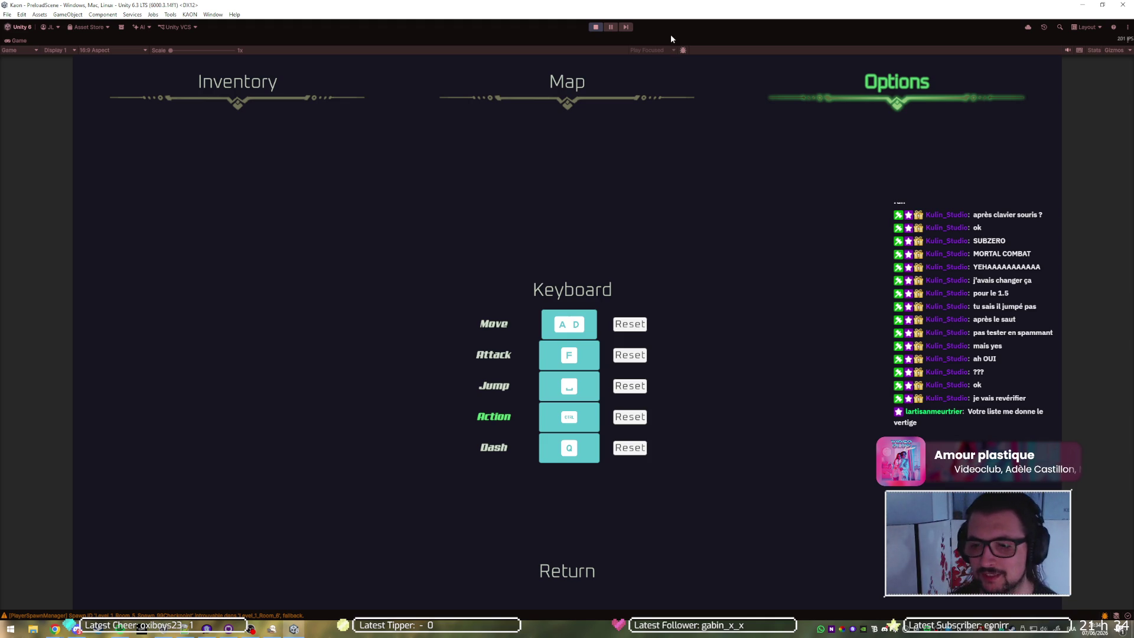
click(594, 30)
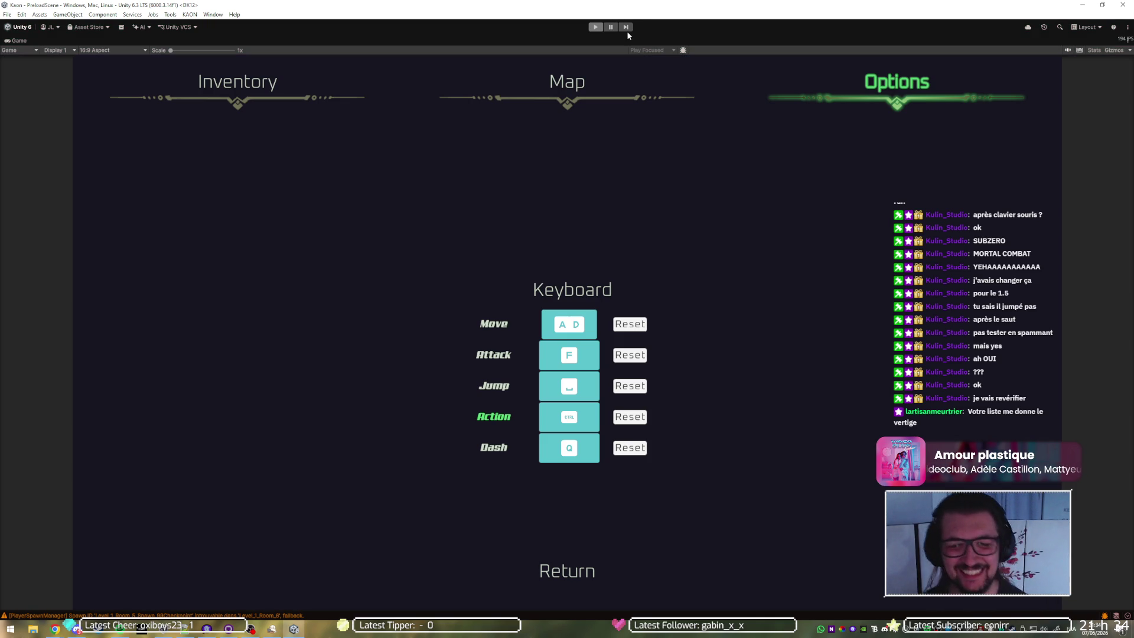
key(alt+Tab)
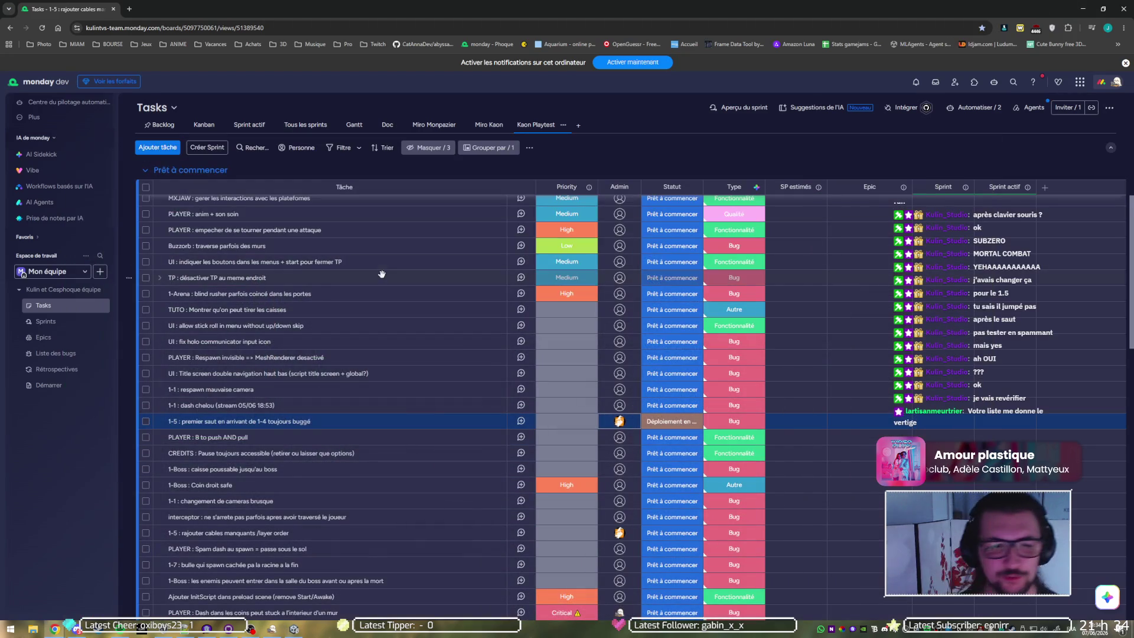
Step: Mark UI : Title screen as A tester with the studio admin, then select the Respawn invisible task
click(560, 424)
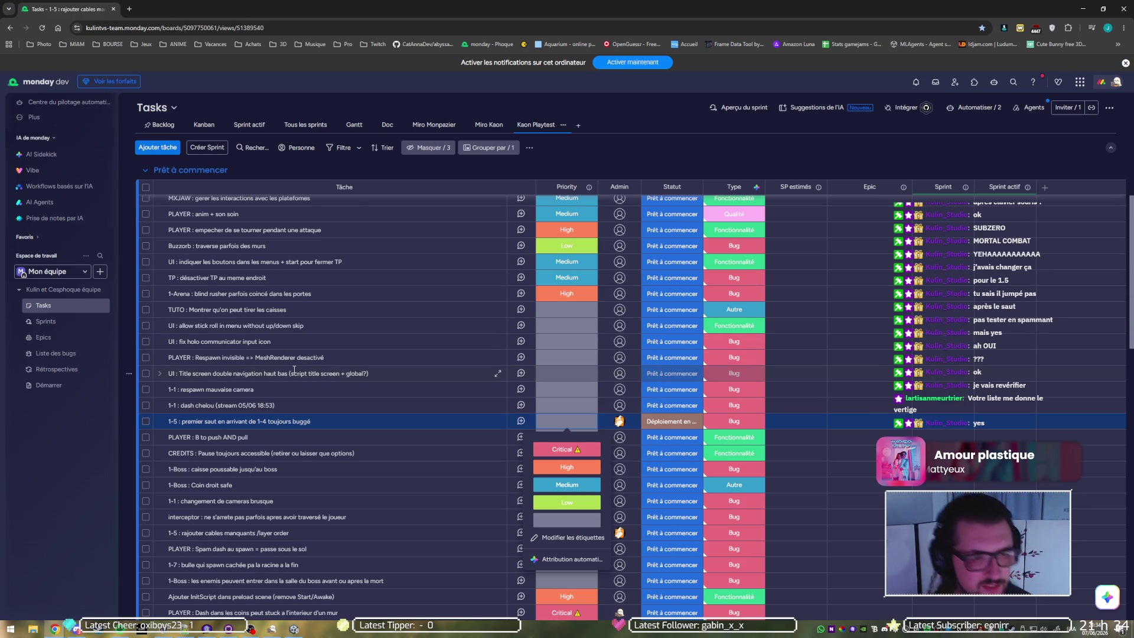
click(619, 376)
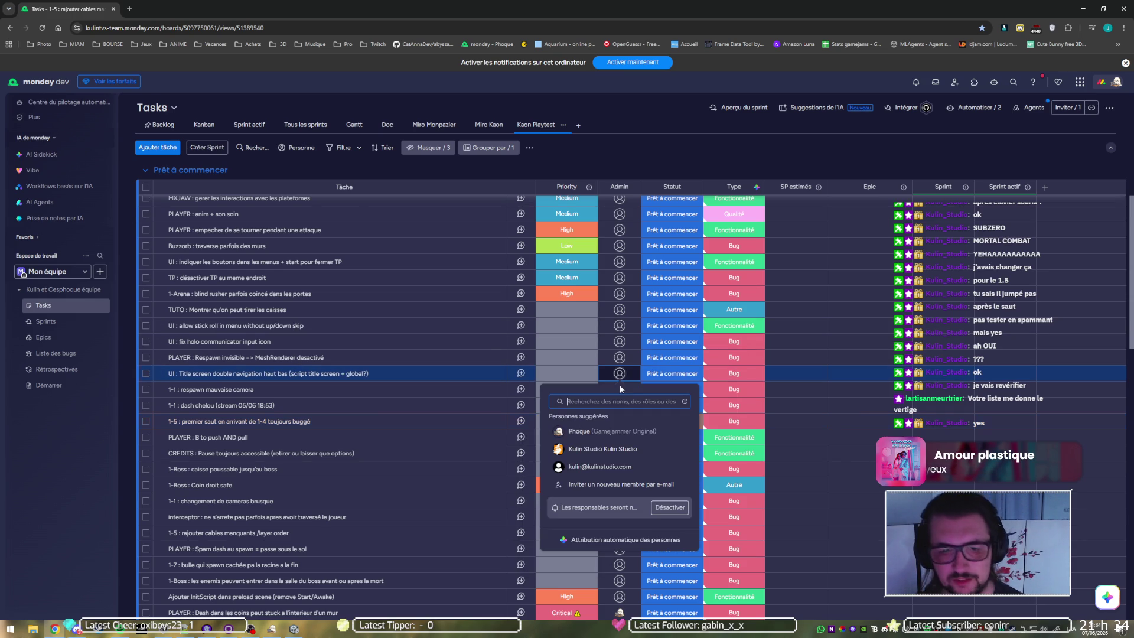
click(602, 449)
click(651, 377)
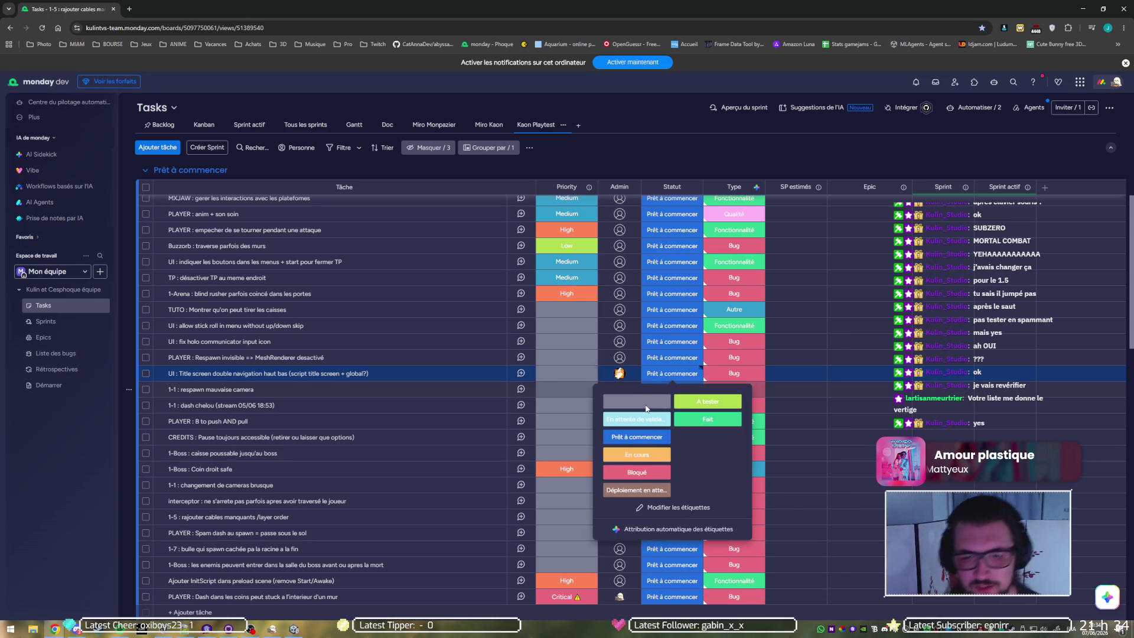
click(693, 408)
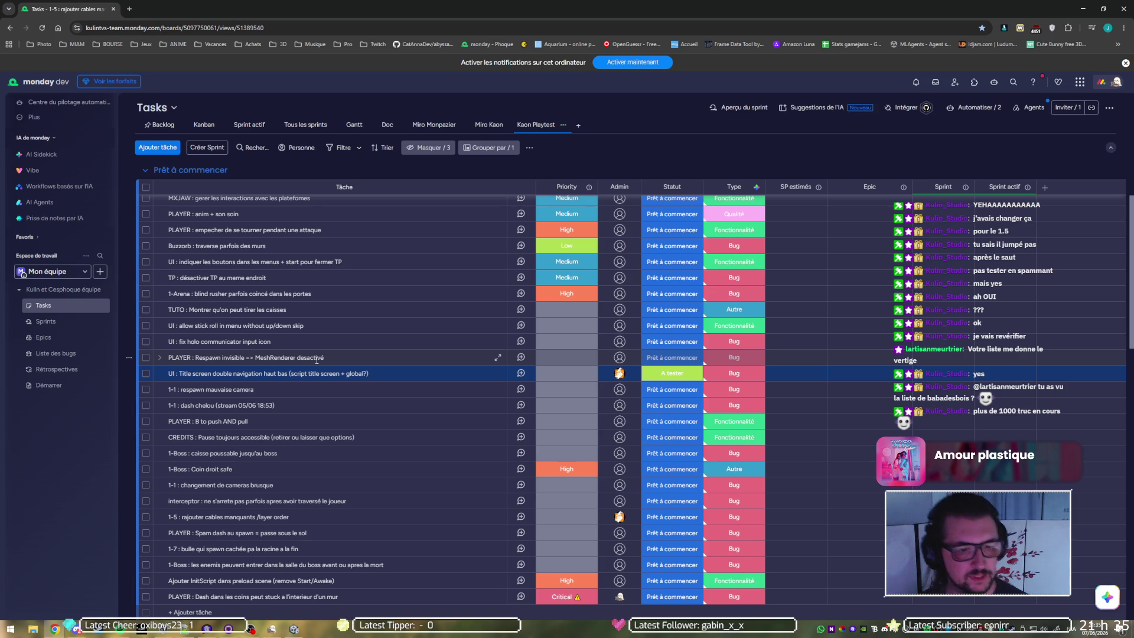
click(146, 358)
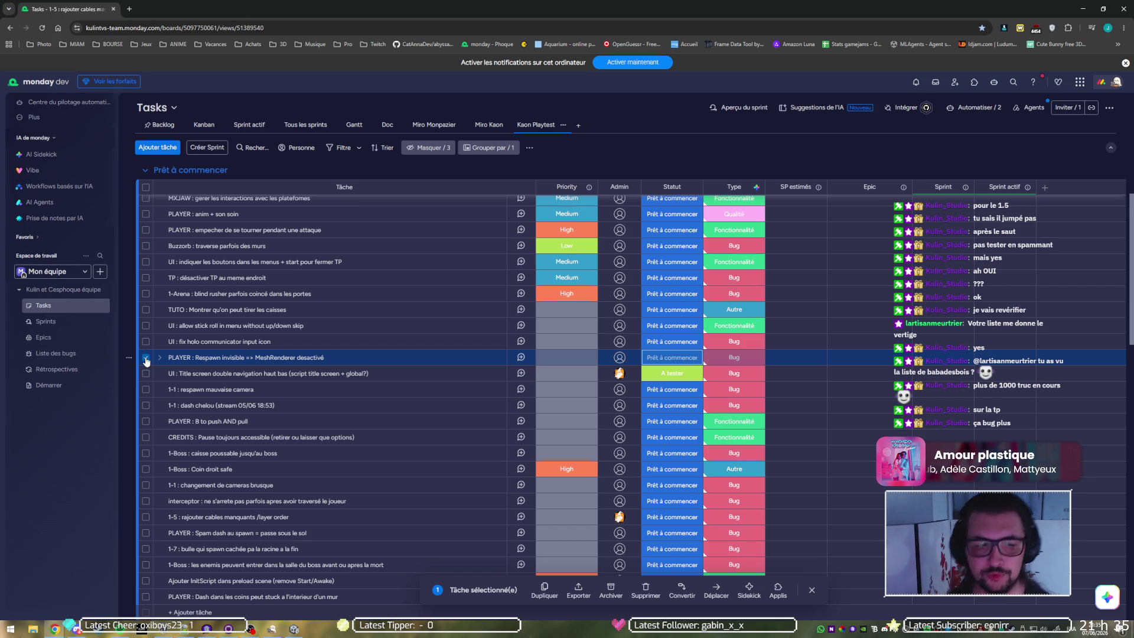
click(618, 357)
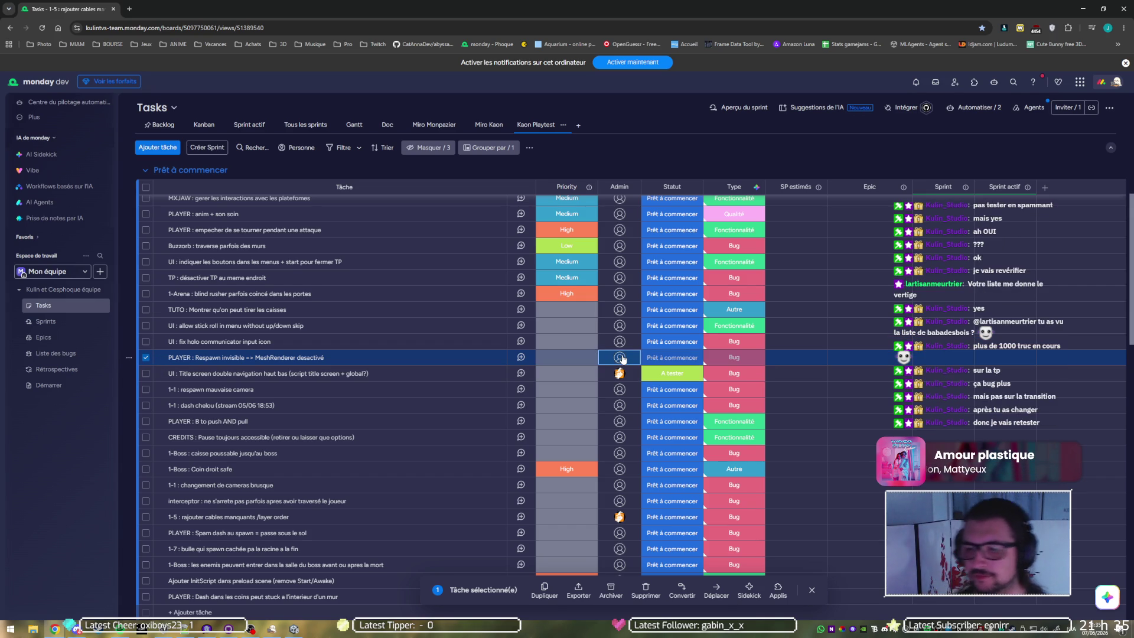
Step: Set the Respawn invisible task to A tester with the studio account as admin, then deselect it
click(673, 357)
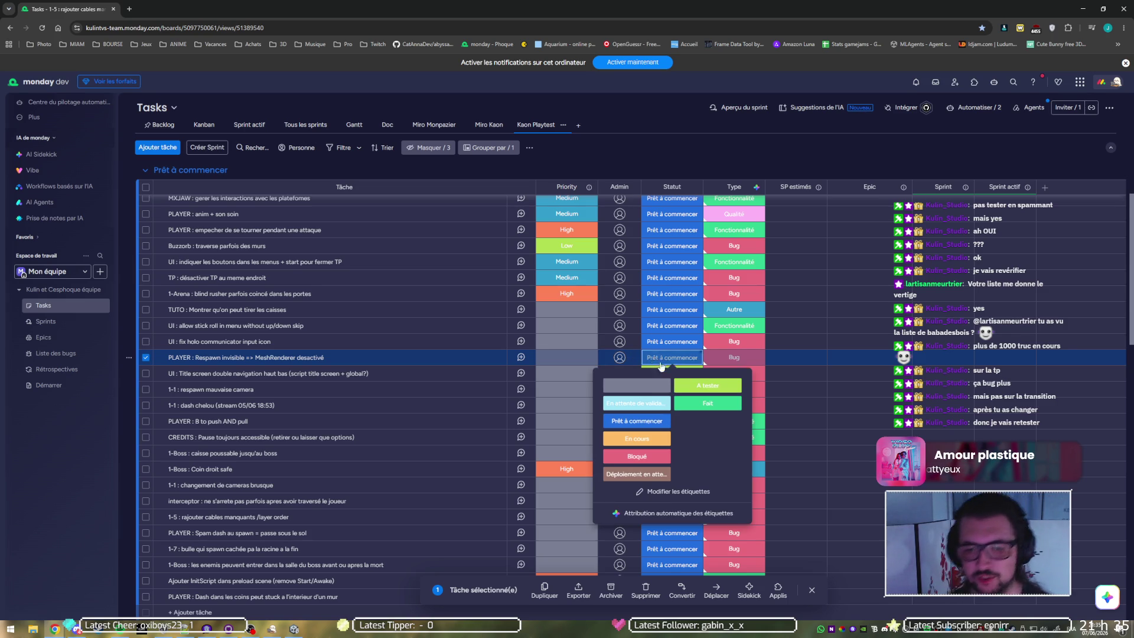
click(708, 385)
right_click(713, 392)
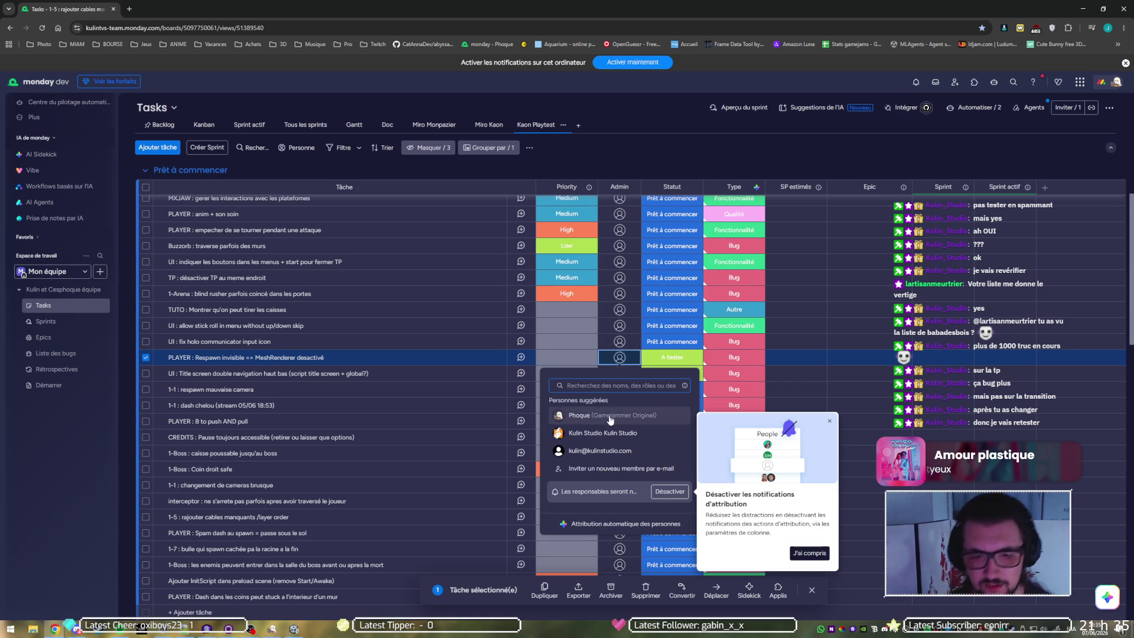
click(603, 433)
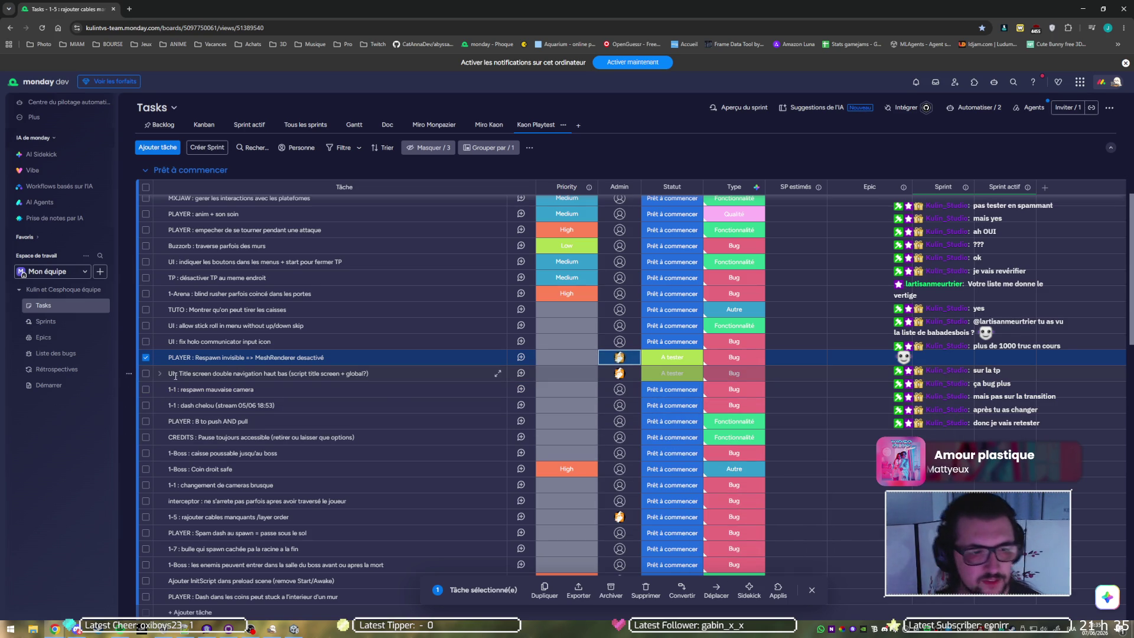
click(144, 361)
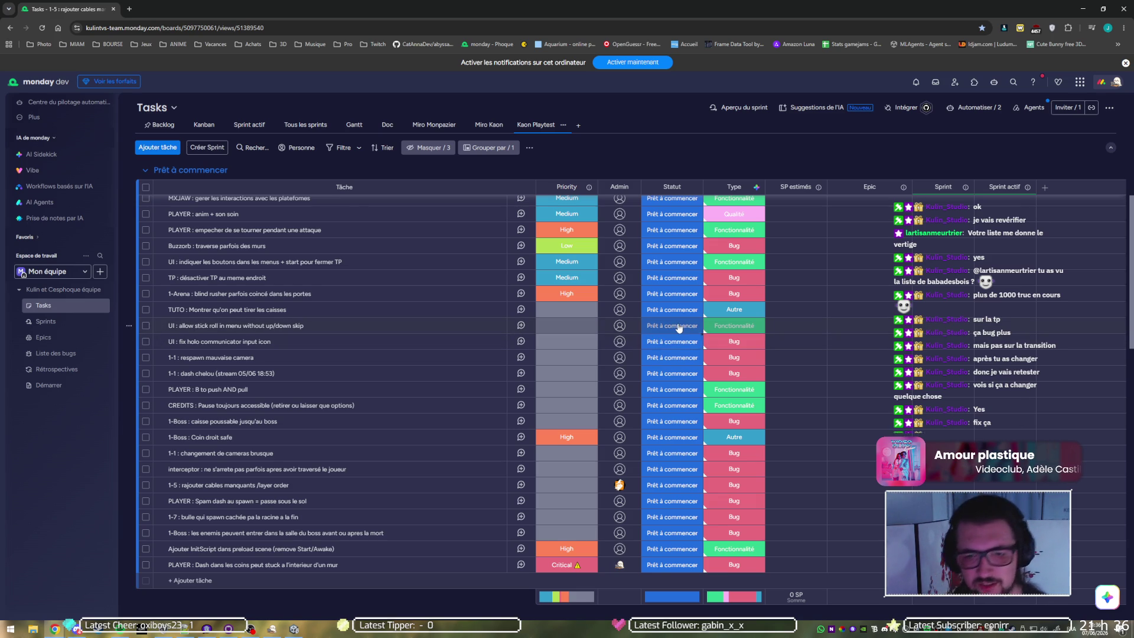
Step: Set the stick-roll task to Déploiement en attente and assign an admin to the holo communicator task
click(679, 327)
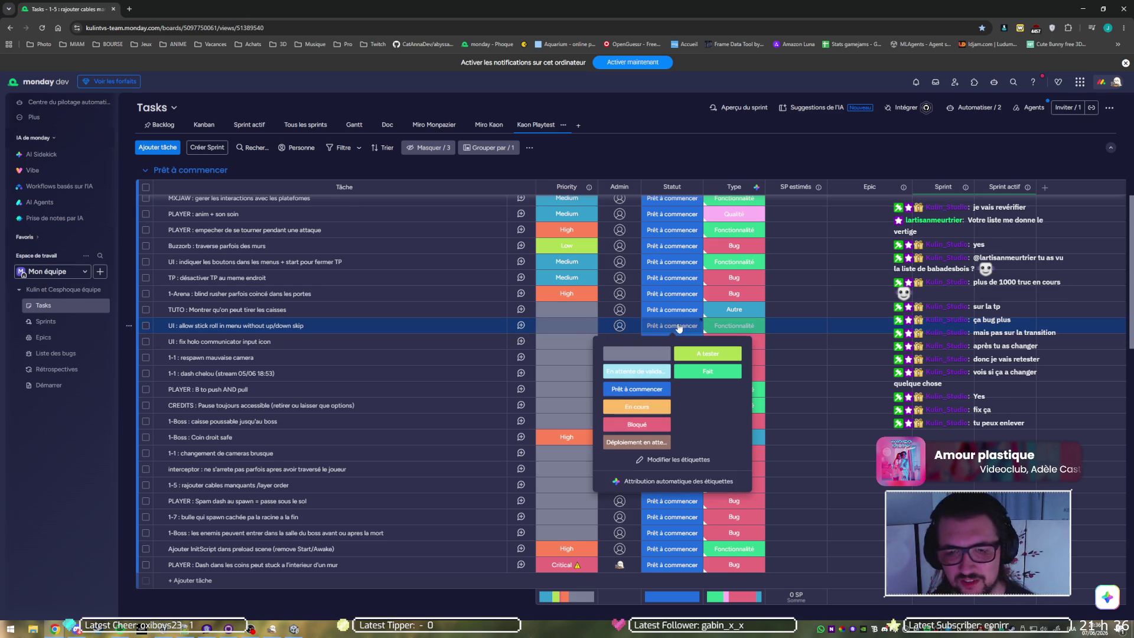
click(666, 440)
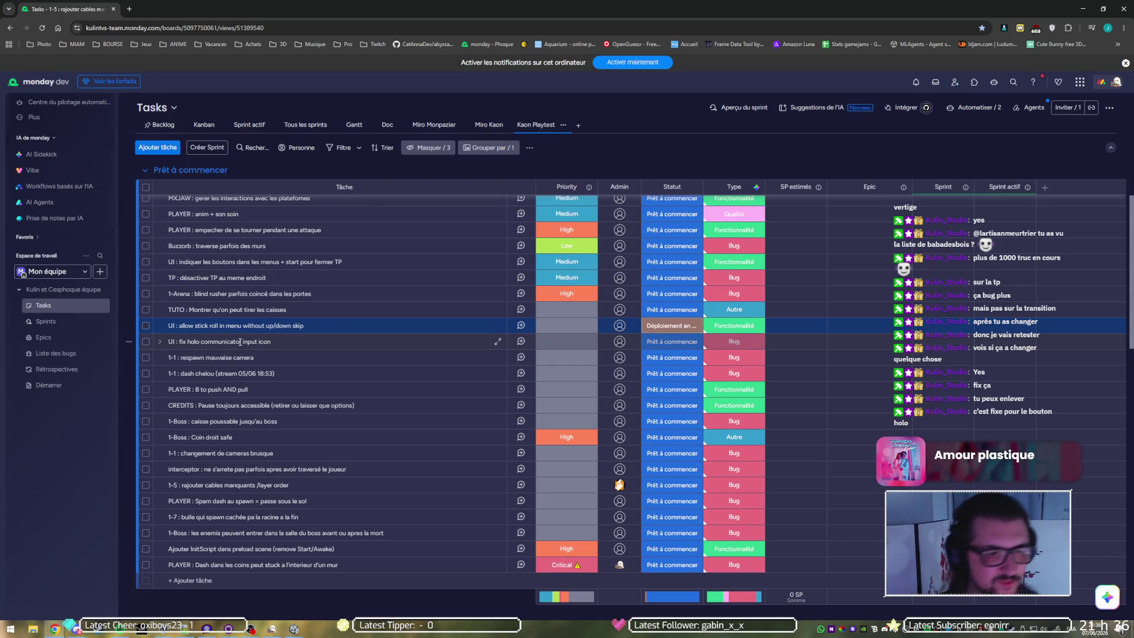
click(620, 342)
click(599, 434)
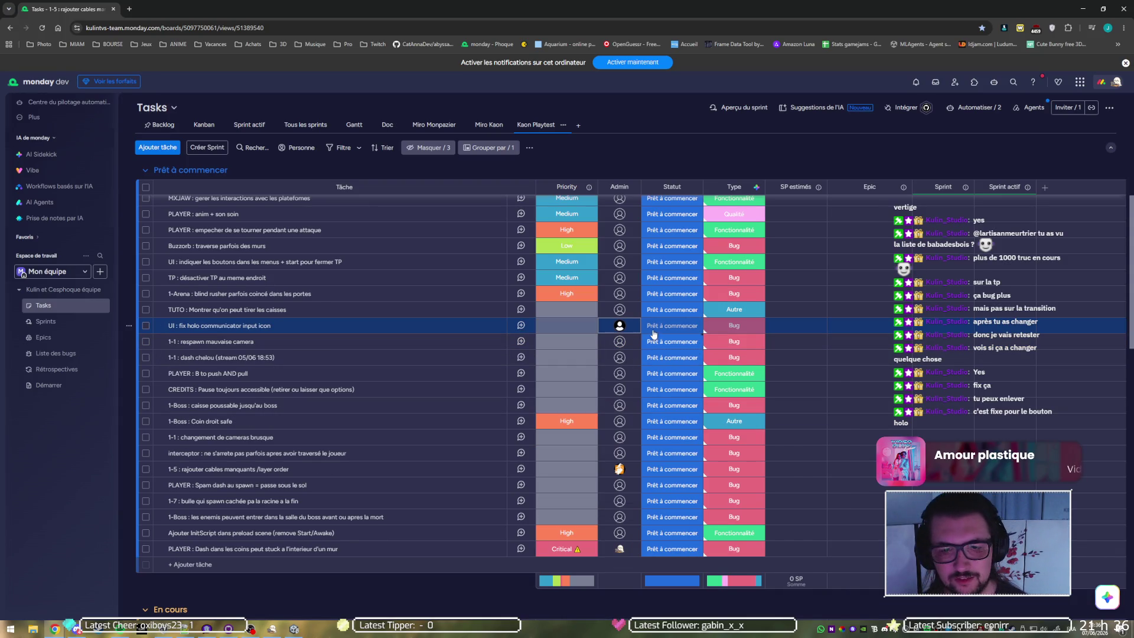
Step: Keep the studio account as the holo task's only admin and set it to Déploiement en attente
click(627, 327)
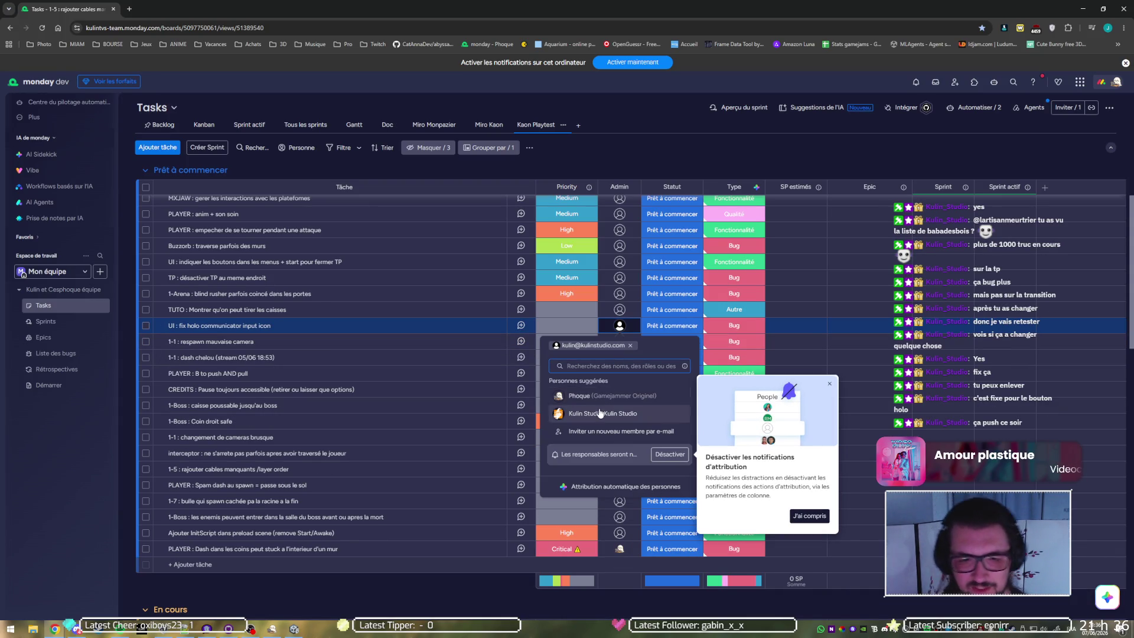
key(Escape)
click(613, 326)
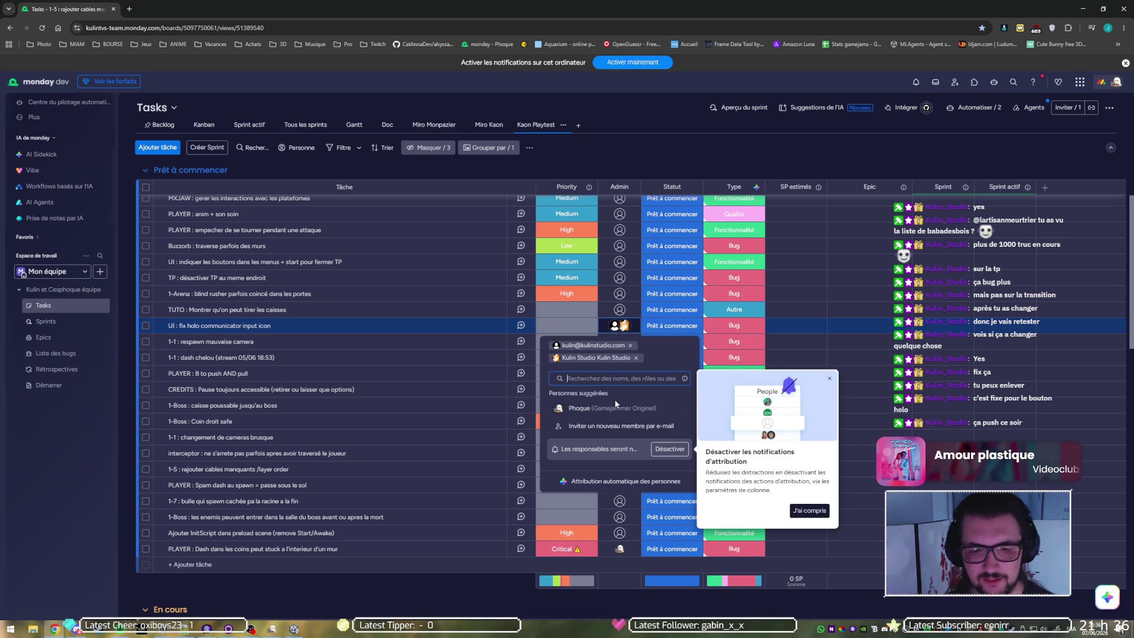
click(630, 345)
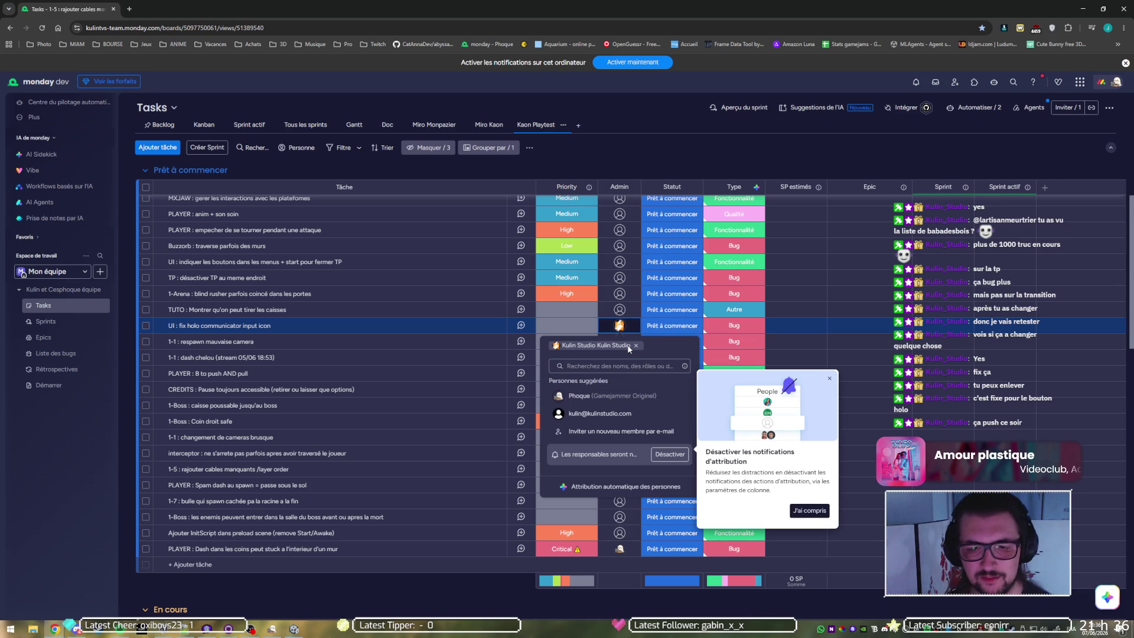
click(658, 327)
click(653, 442)
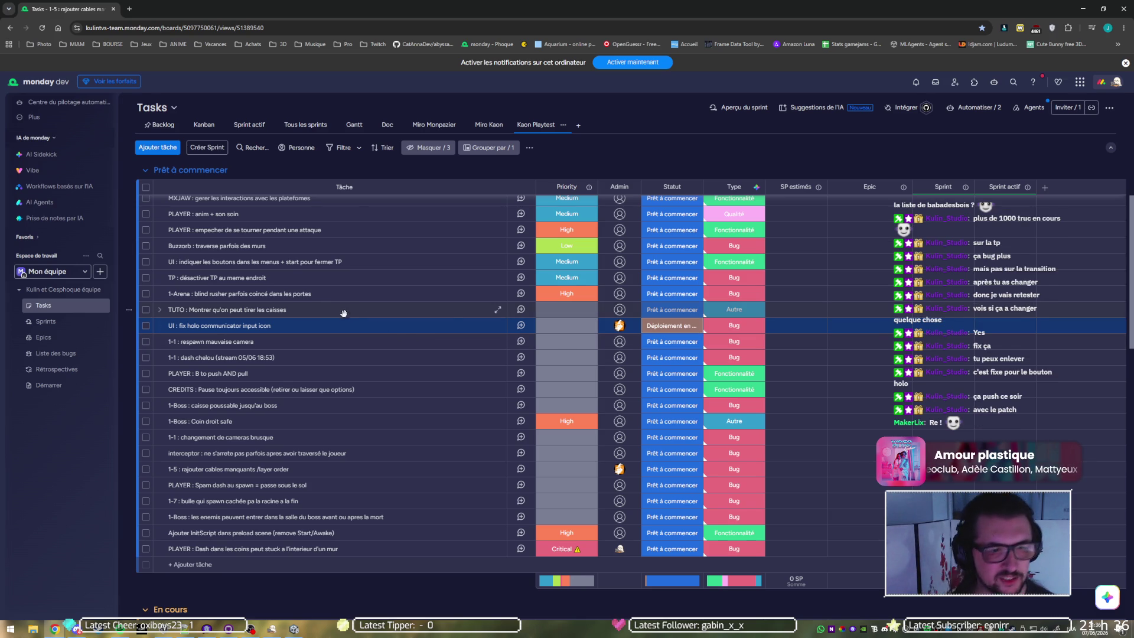
Step: Mark the TUTO task as Fait and assign an admin to the 1-Arena task
click(653, 312)
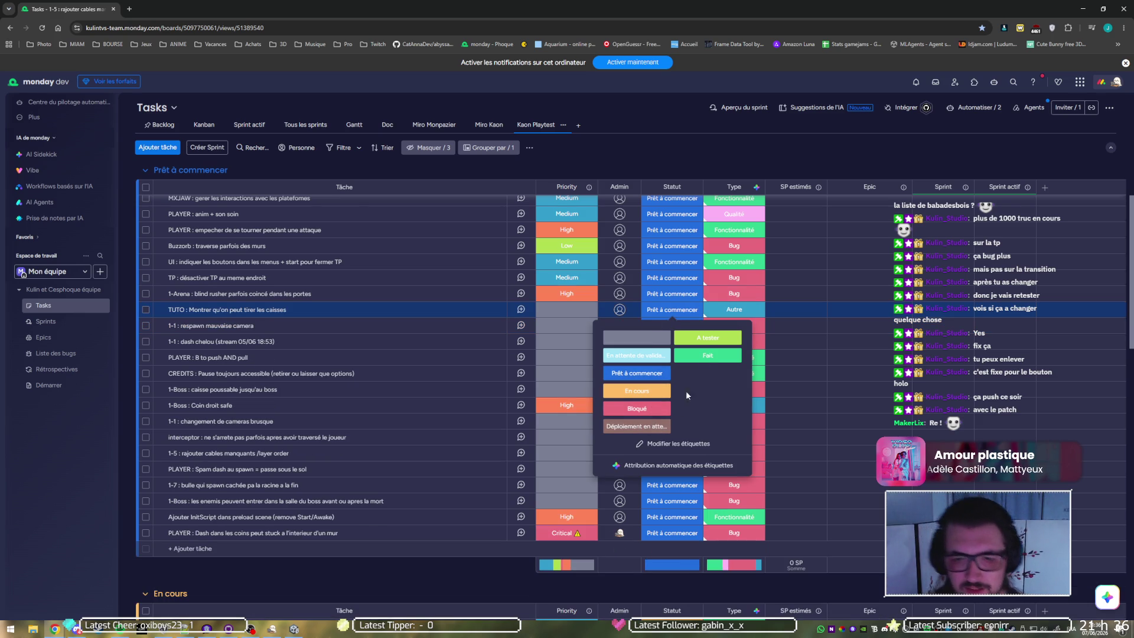
click(707, 355)
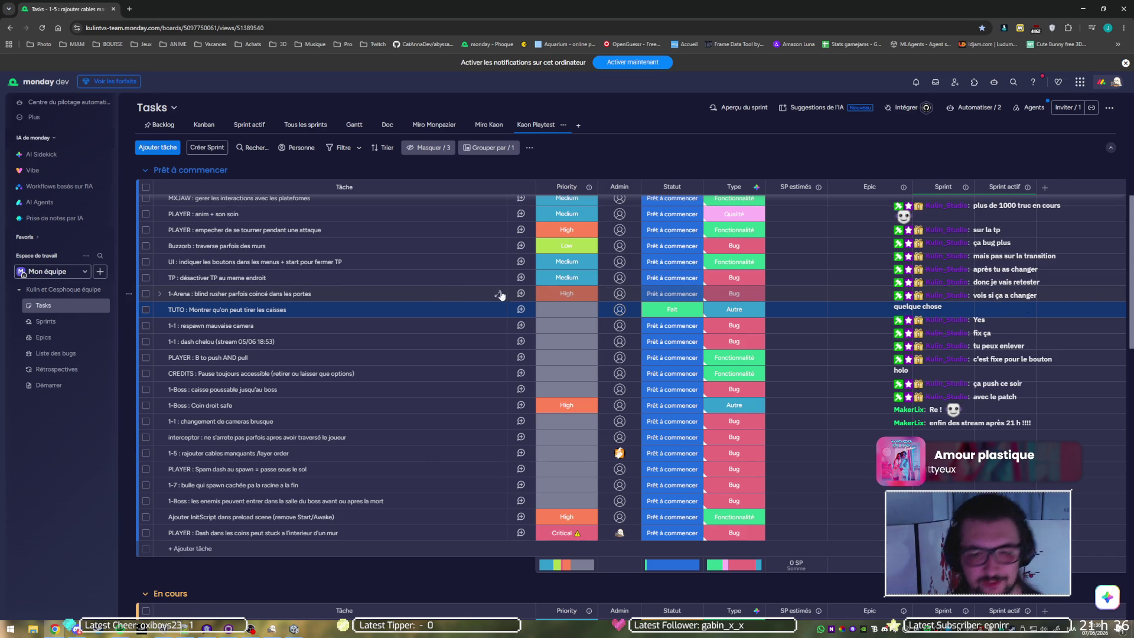
click(619, 294)
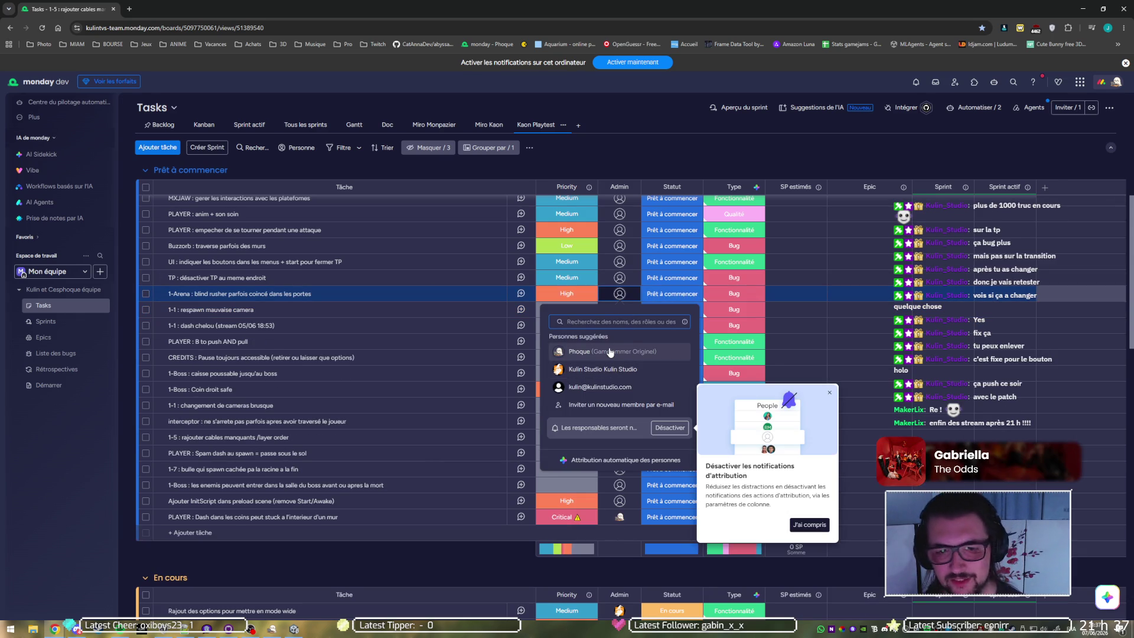
click(605, 351)
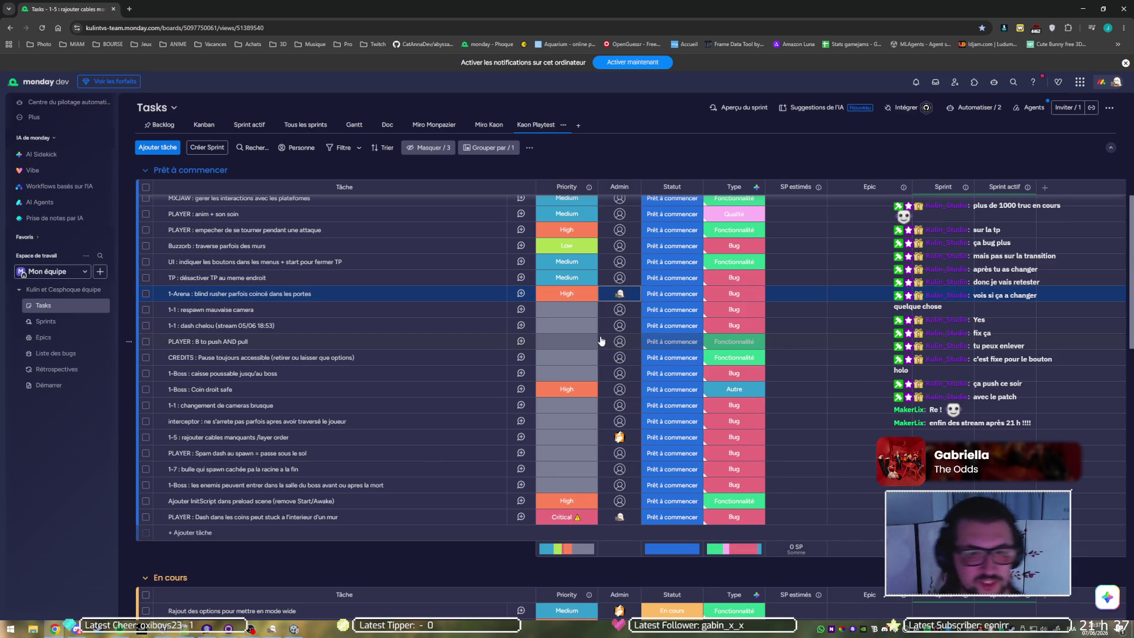
Step: Mark the 'TP : désactiver TP au meme endroit' bug as Fait
scroll(458, 313, up, 4)
scroll(459, 321, down, 2)
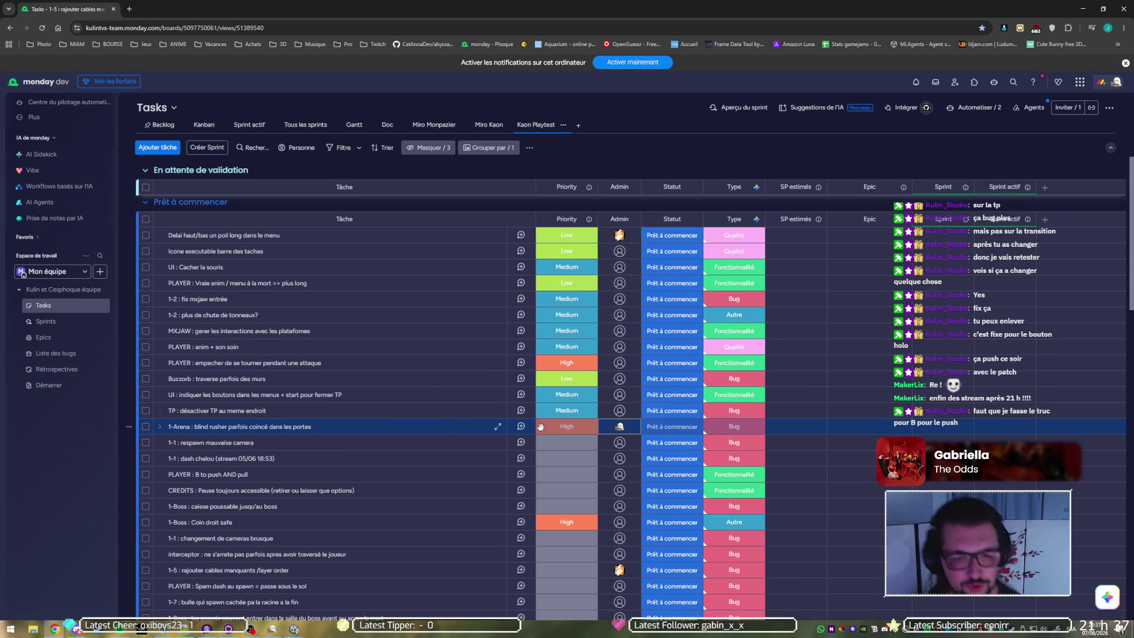
click(677, 418)
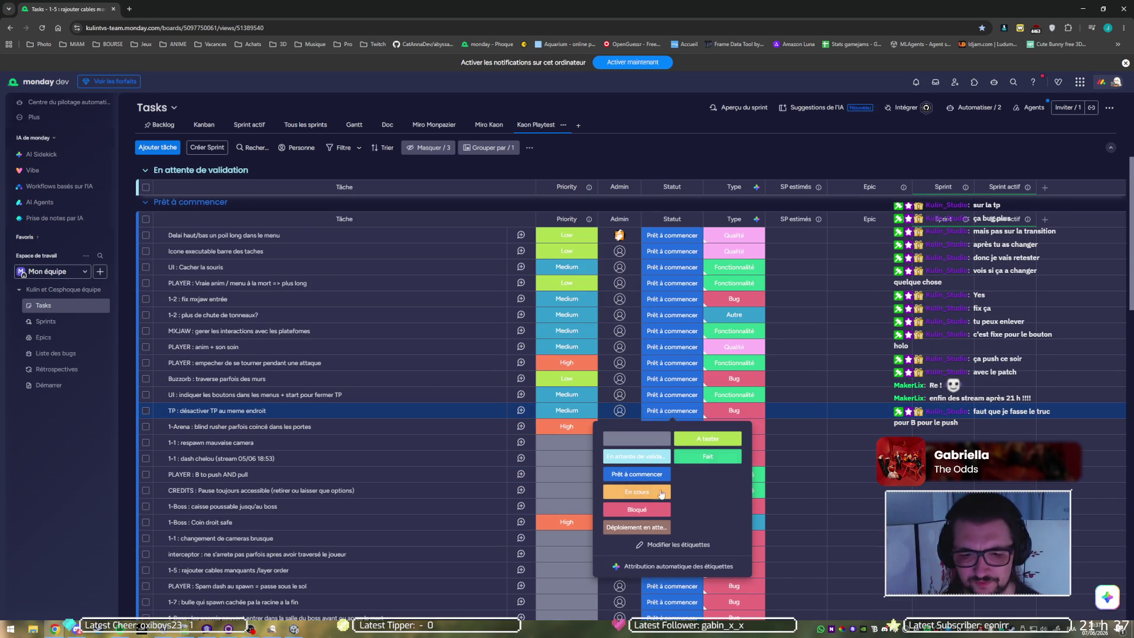
click(693, 459)
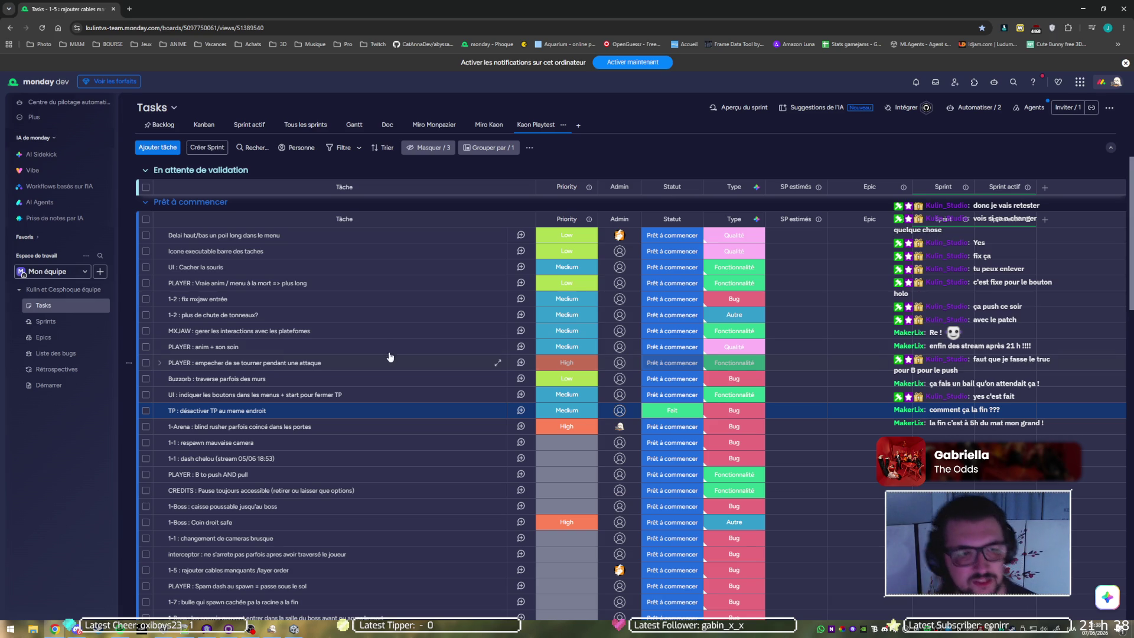
scroll(383, 315, down, 4)
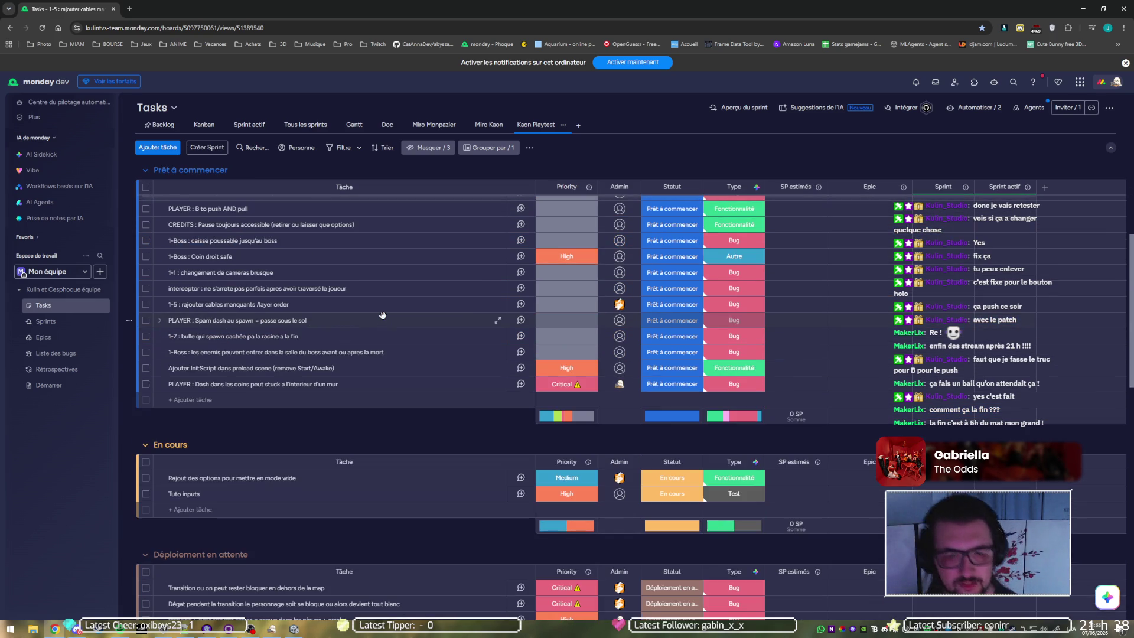
scroll(384, 320, up, 10)
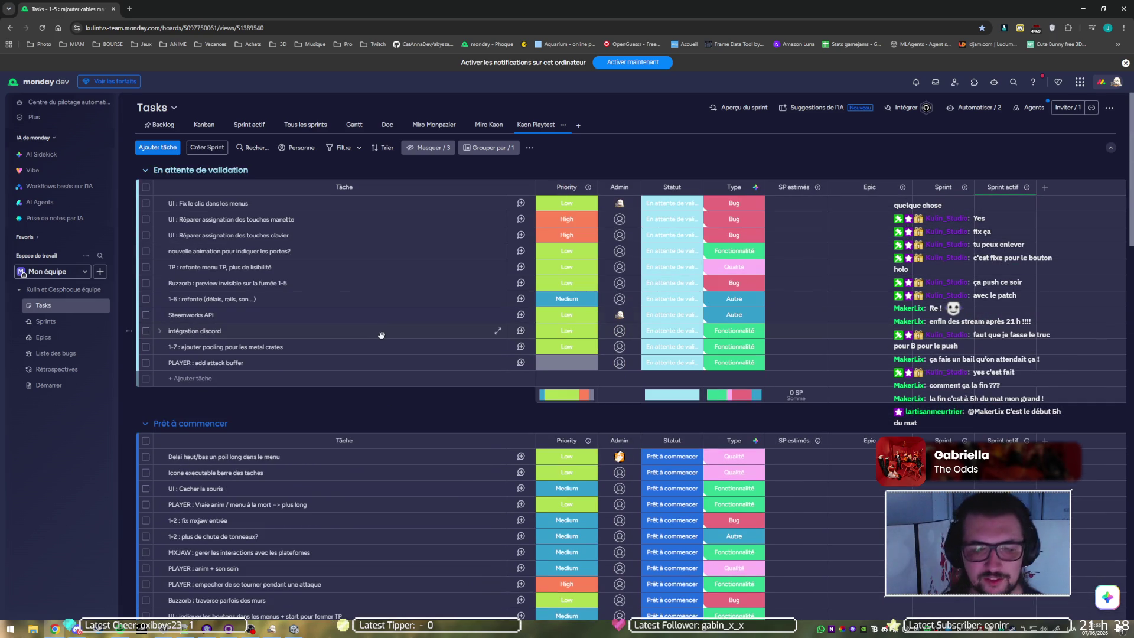
scroll(383, 336, down, 5)
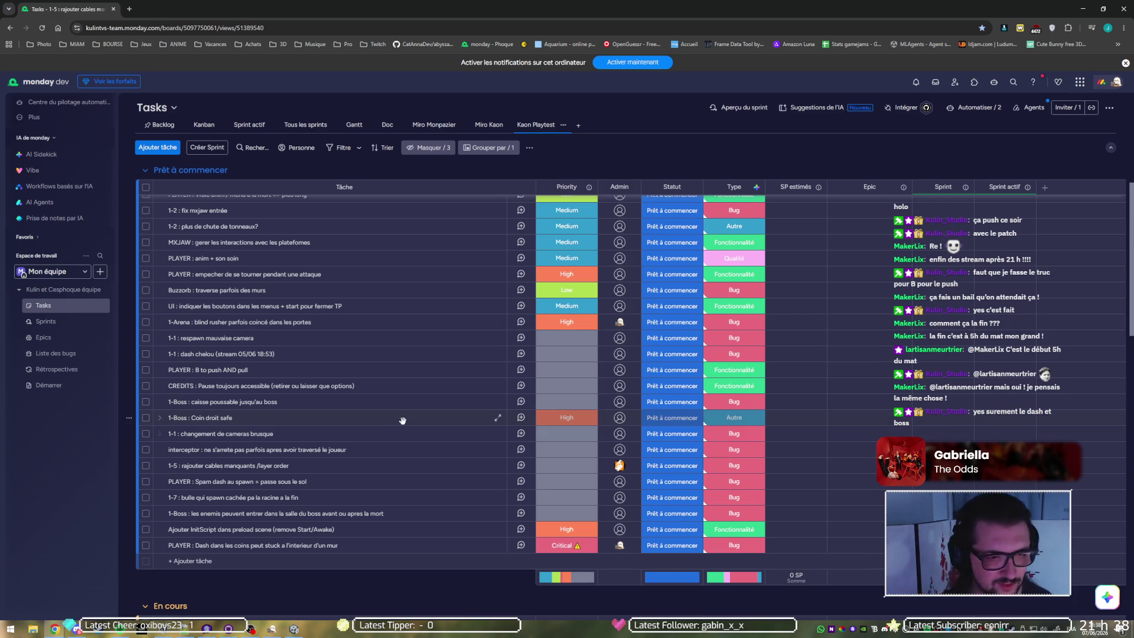
Step: Give 1-Boss : Coin droit safe an admin and set its status to En cours
click(612, 420)
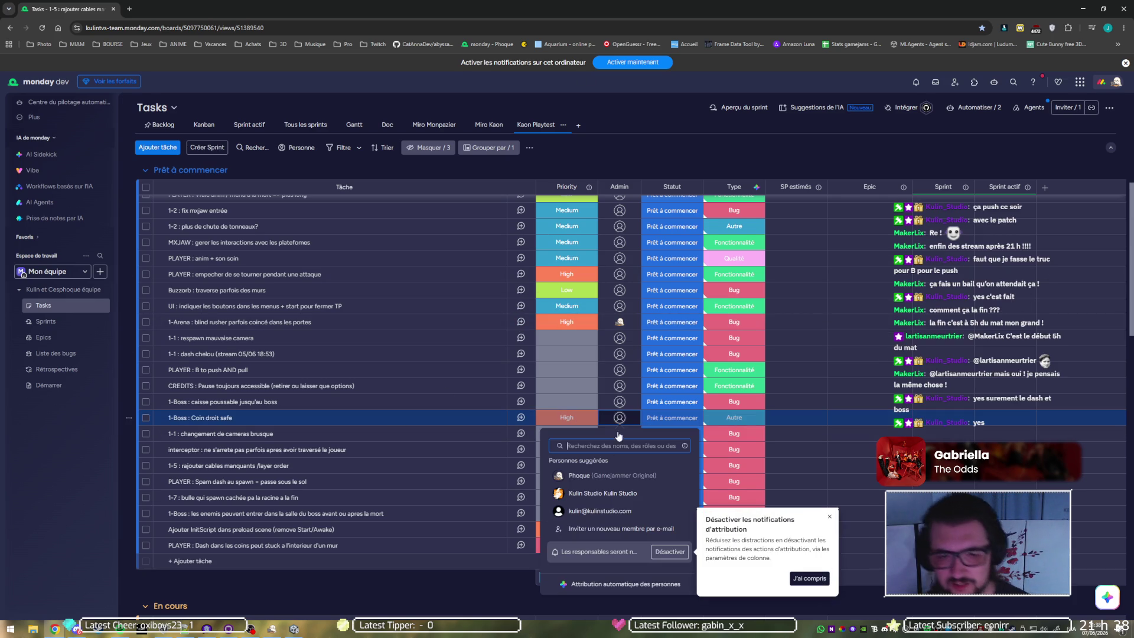
key(Escape)
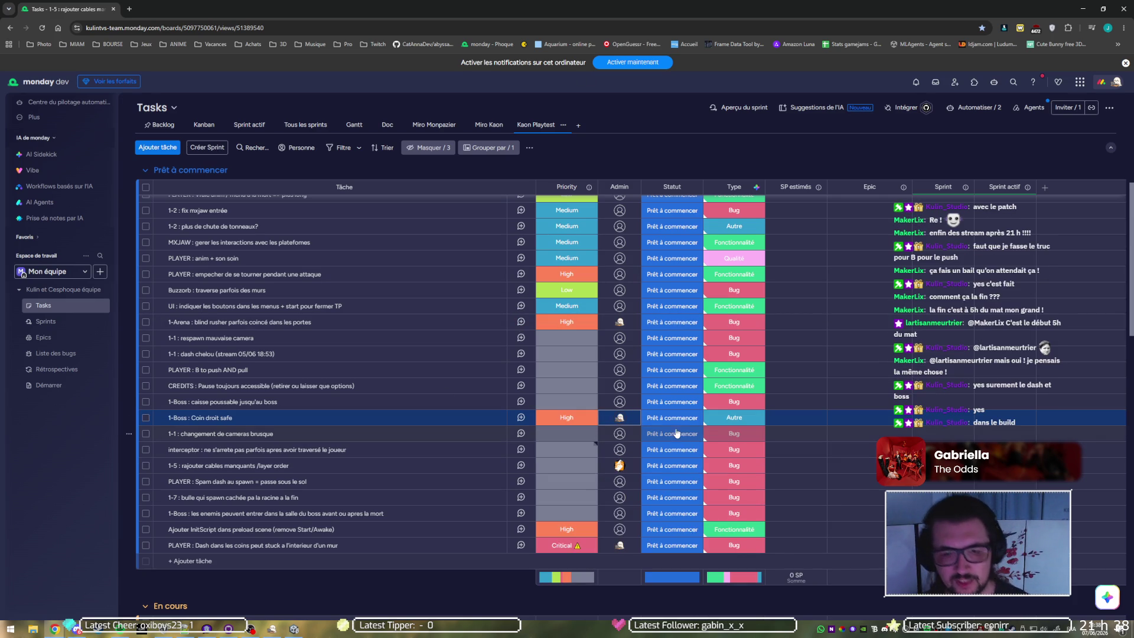
click(681, 424)
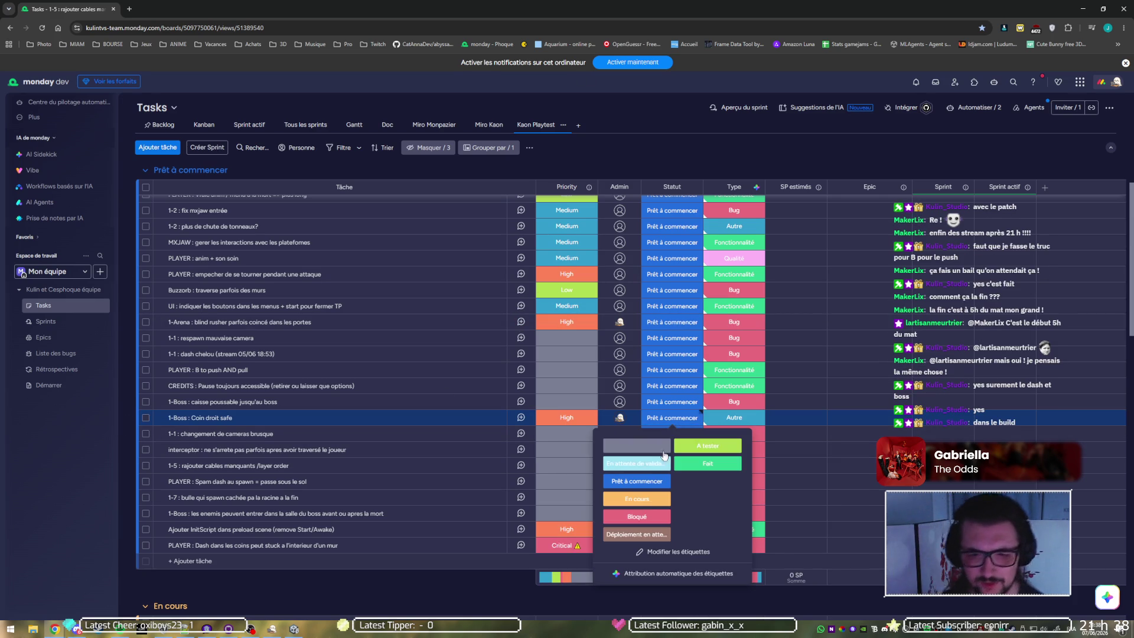
click(637, 502)
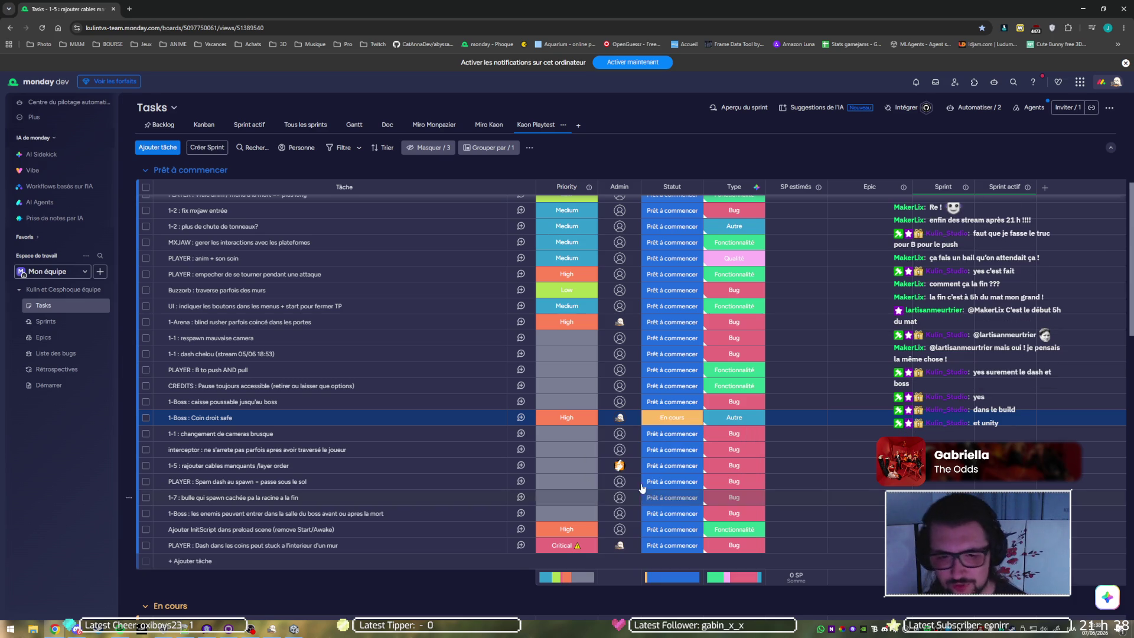
Step: Set the 1-Arena blind rusher and PLAYER : Dash-in-corners tasks to En cours
click(666, 325)
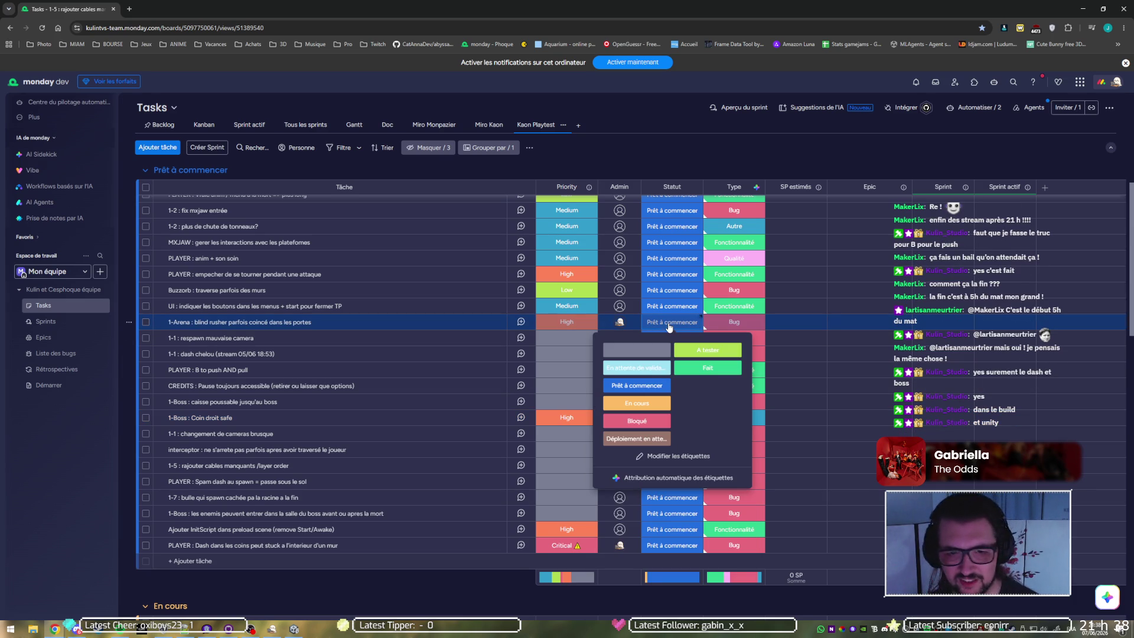
click(636, 402)
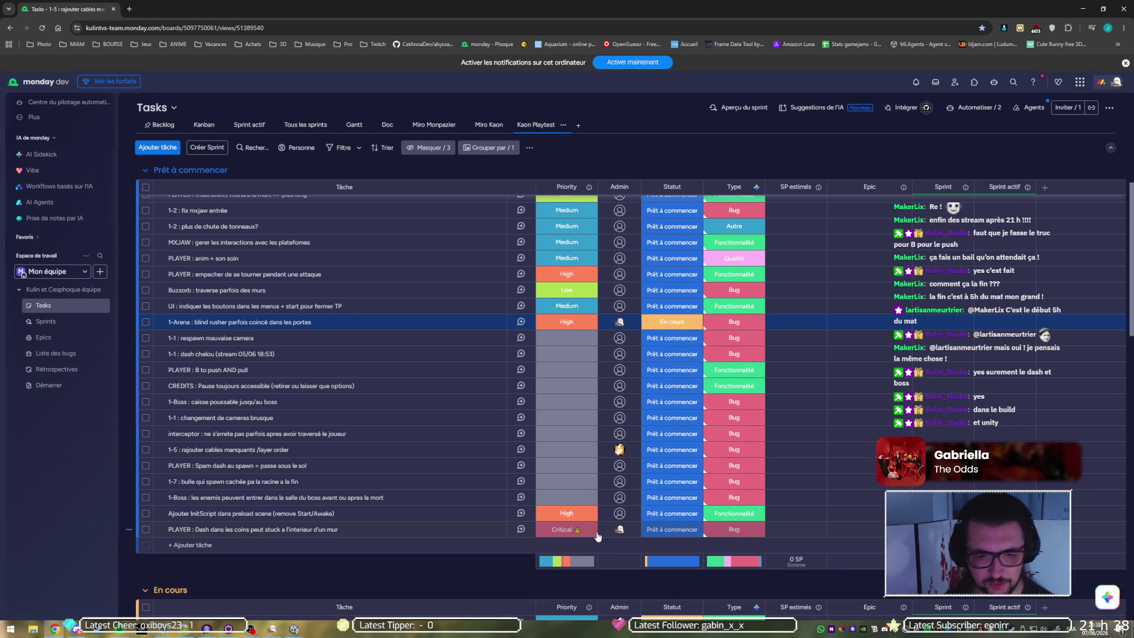
click(662, 531)
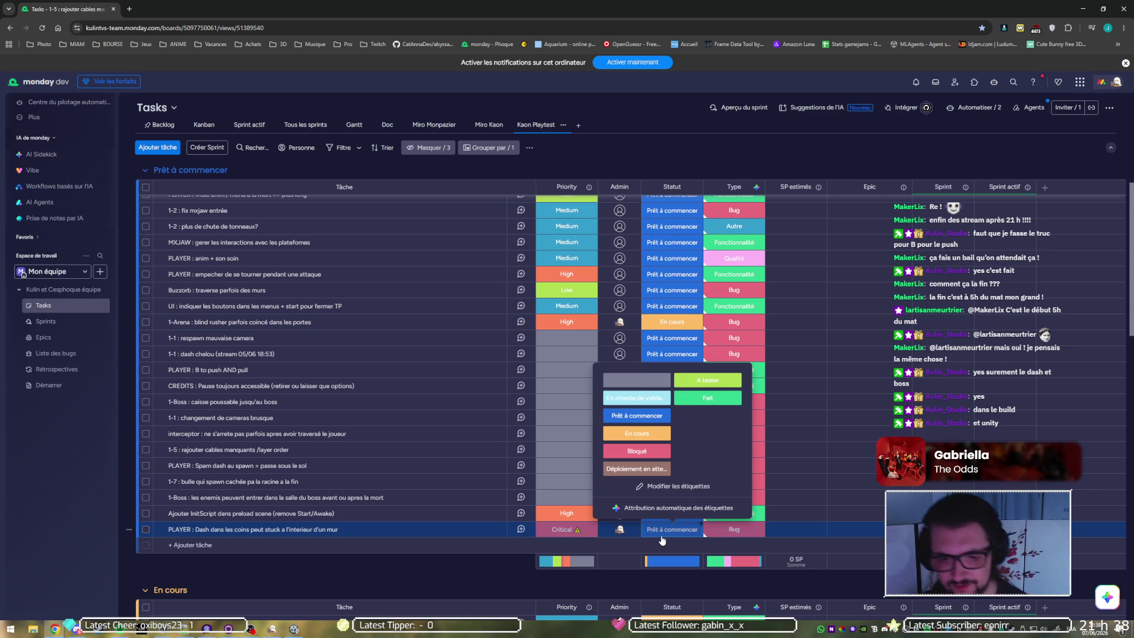
click(650, 434)
scroll(620, 443, down, 5)
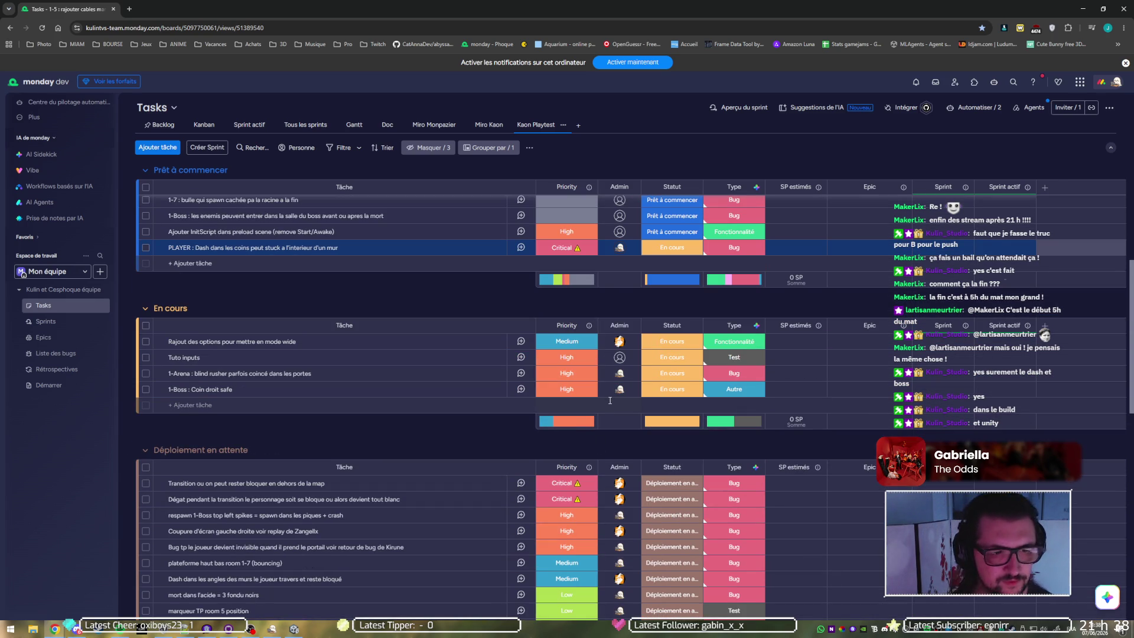
click(655, 379)
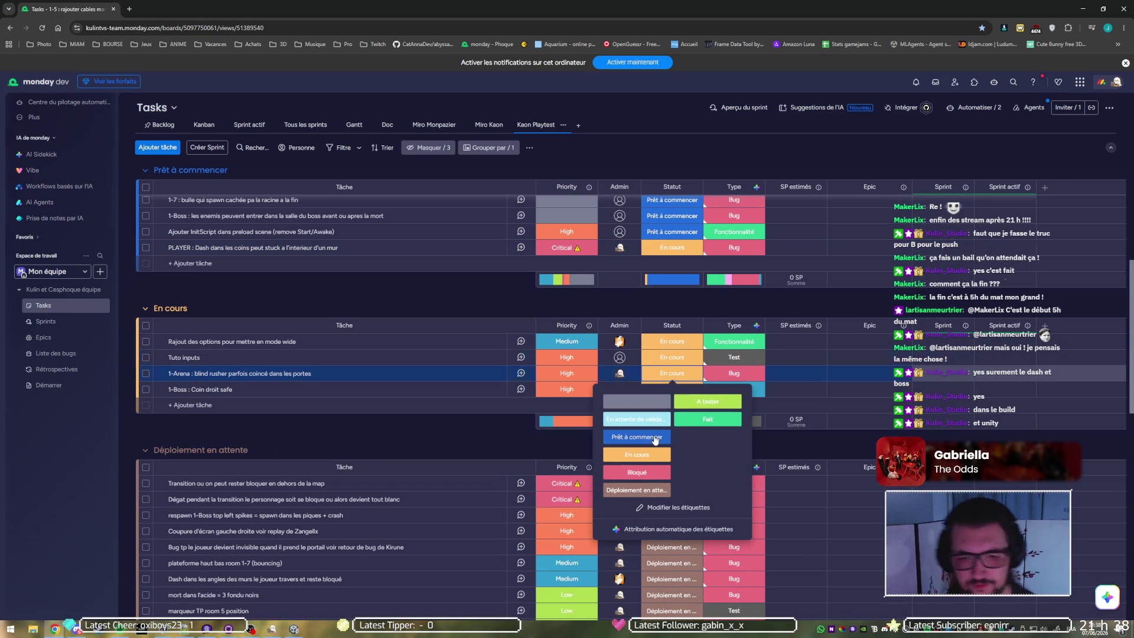
Step: Return the 1-Arena blind rusher task to Prêt à commencer, then view the Discord screenshot
click(650, 437)
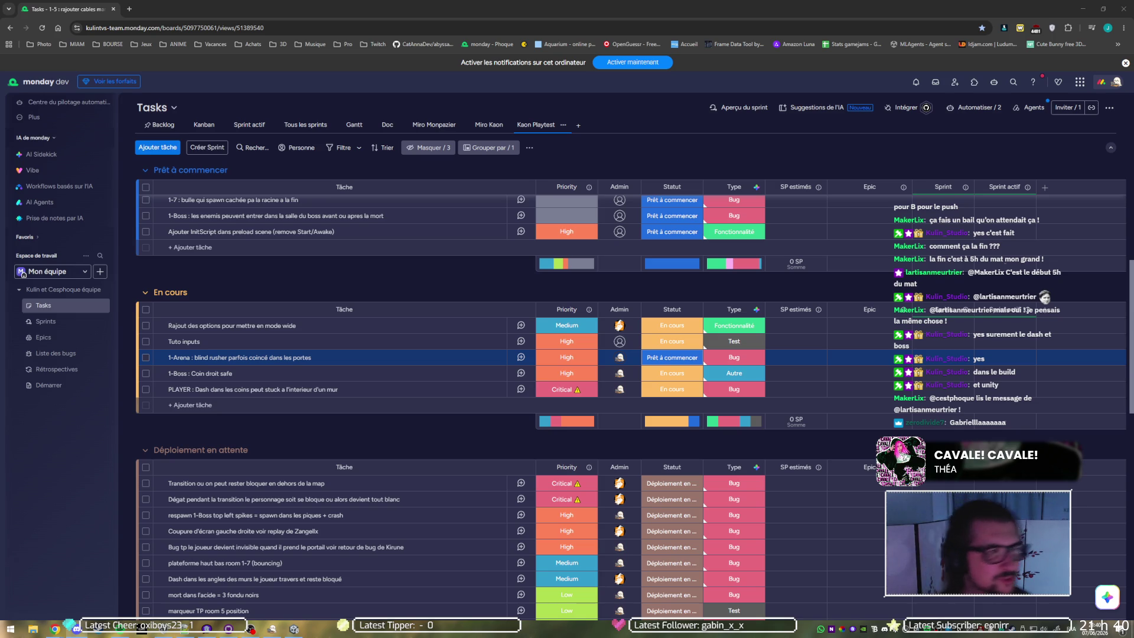
key(alt+Tab)
click(326, 468)
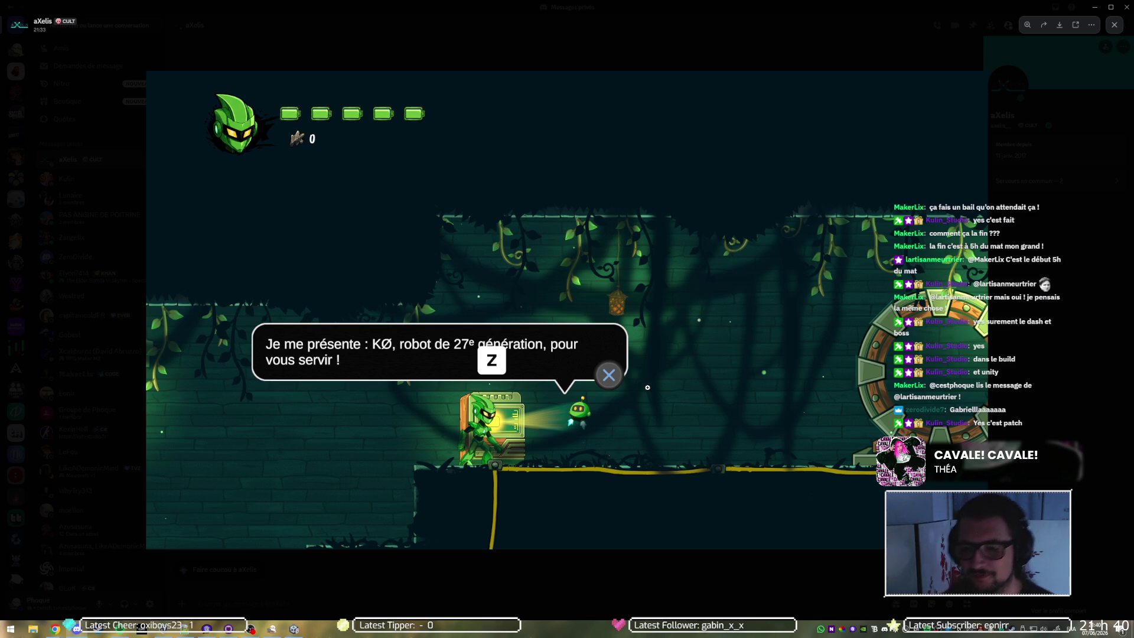
click(77, 628)
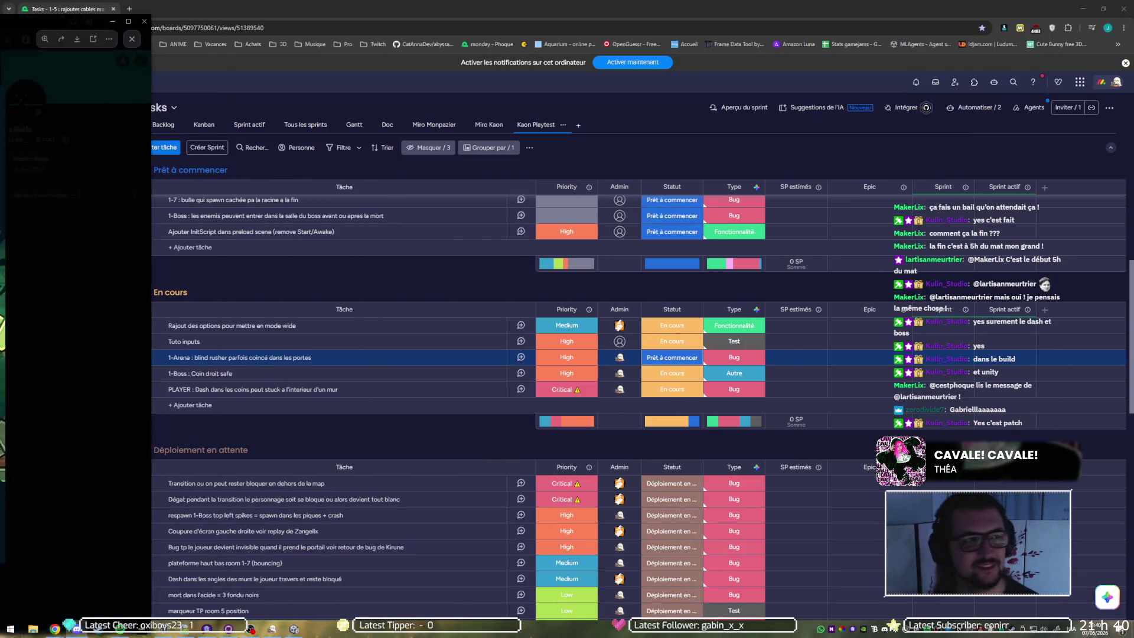